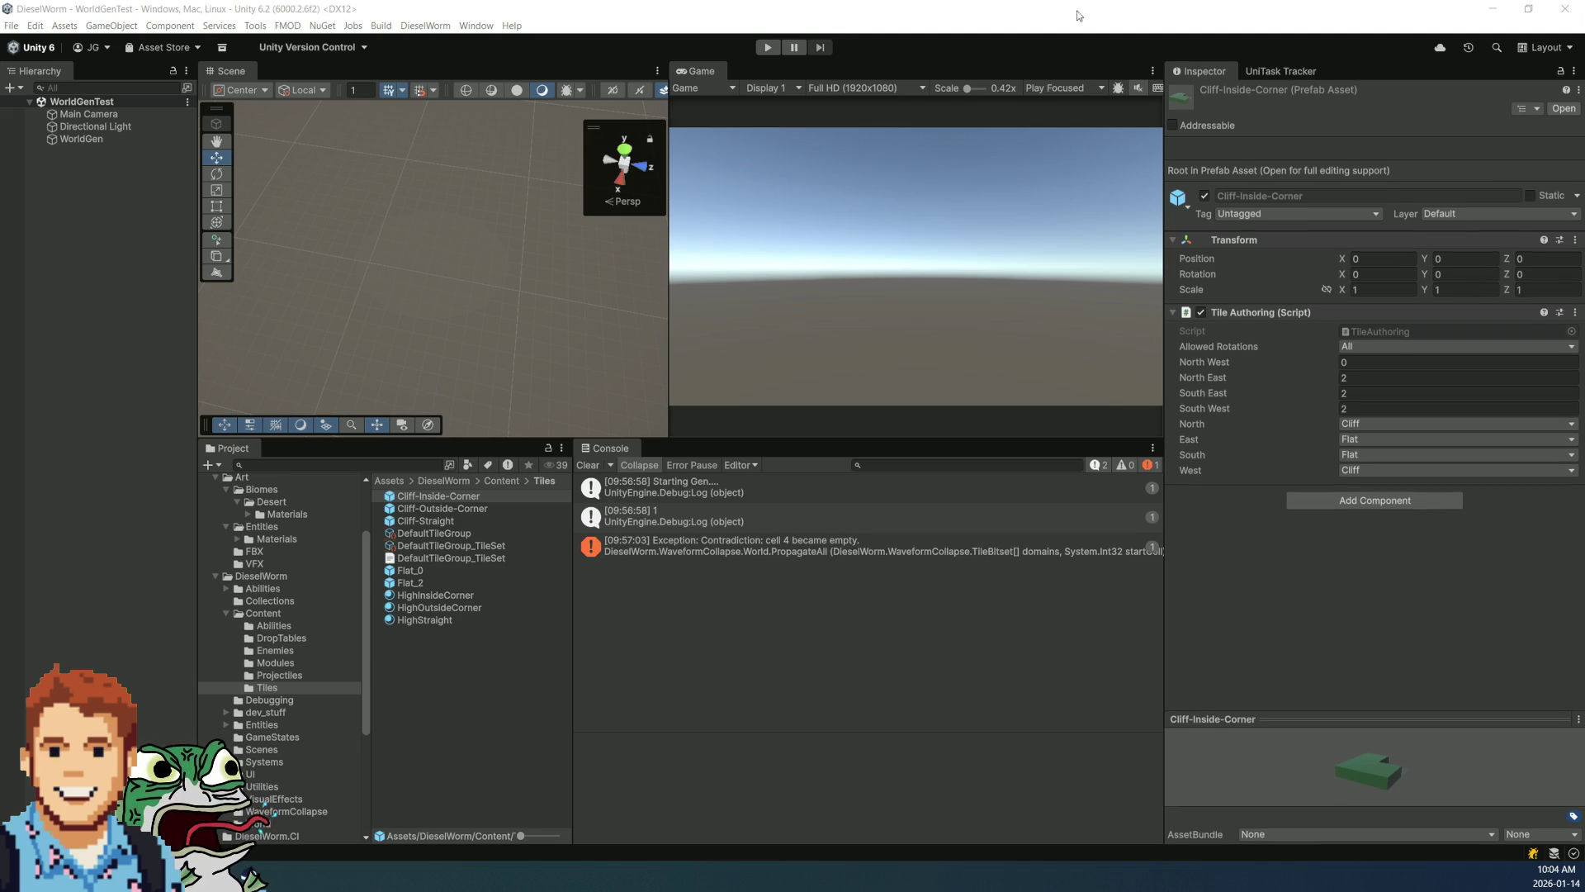
# Step: Clear the Console and run WorldGenTest, clearing the recompile warnings and starting it again
pyautogui.click(586, 460)
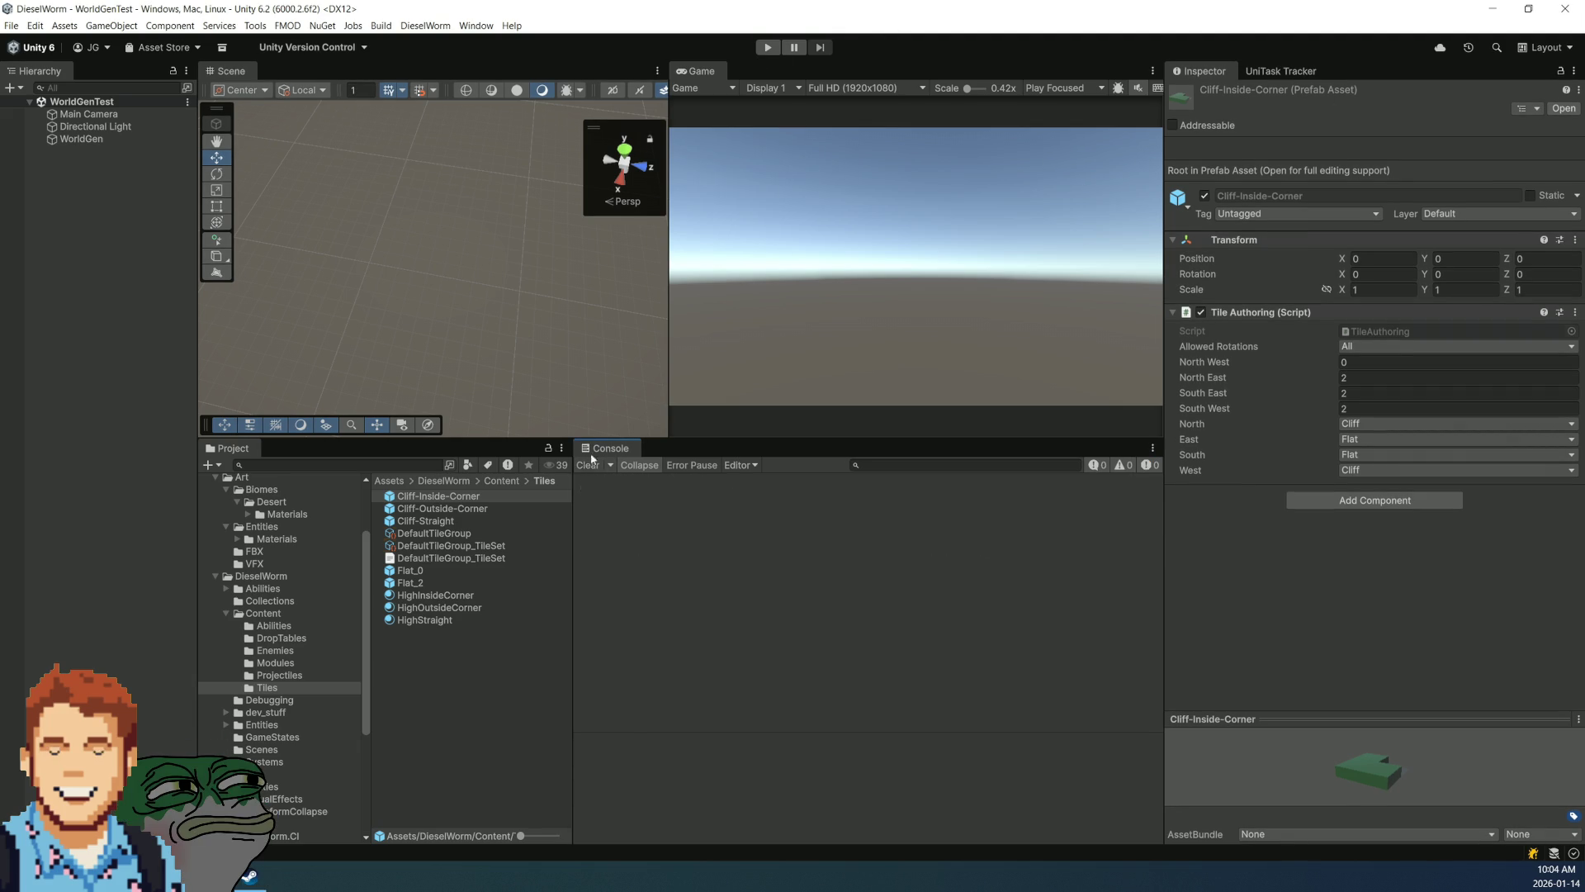
pyautogui.click(768, 47)
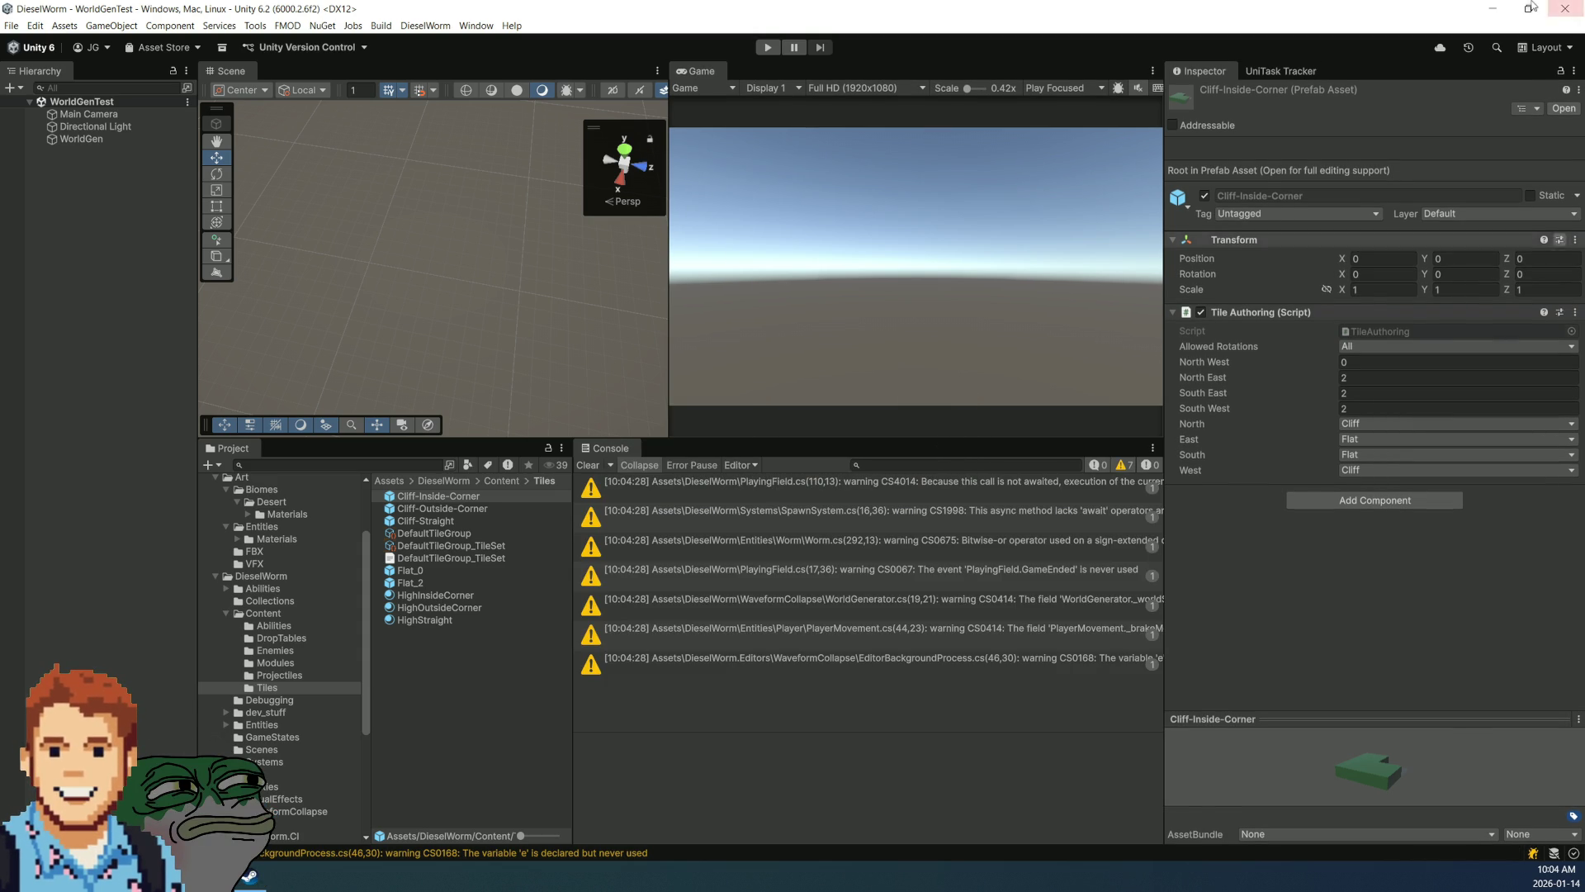
pyautogui.click(588, 465)
pyautogui.click(778, 50)
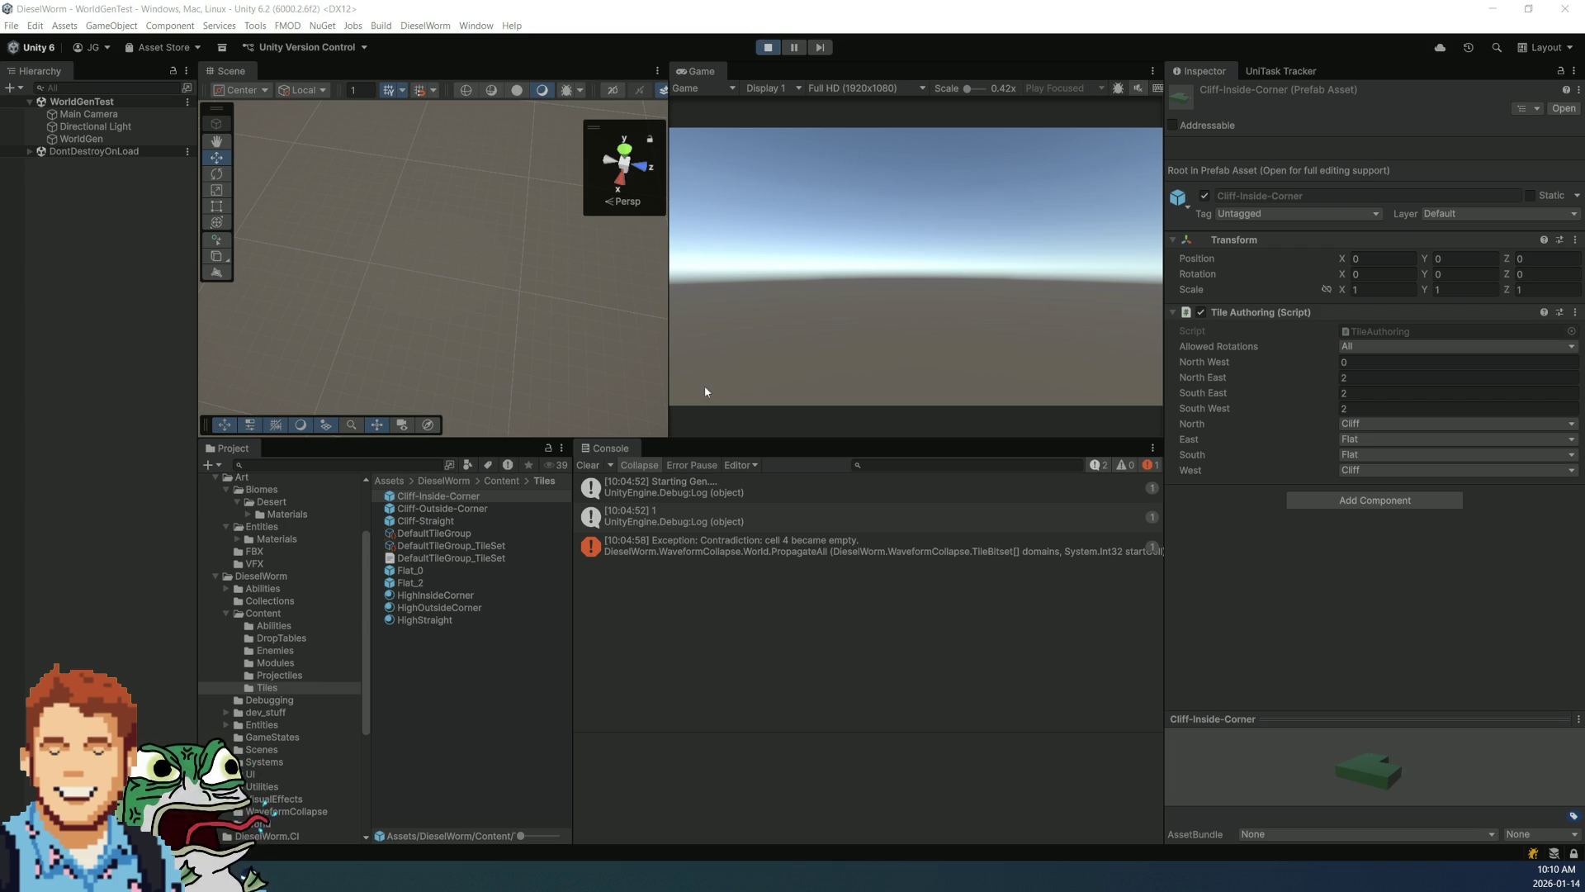
# Step: Stop the game, enlarge the Console, and select and copy the 'cell 4 became empty' stack trace
pyautogui.click(776, 47)
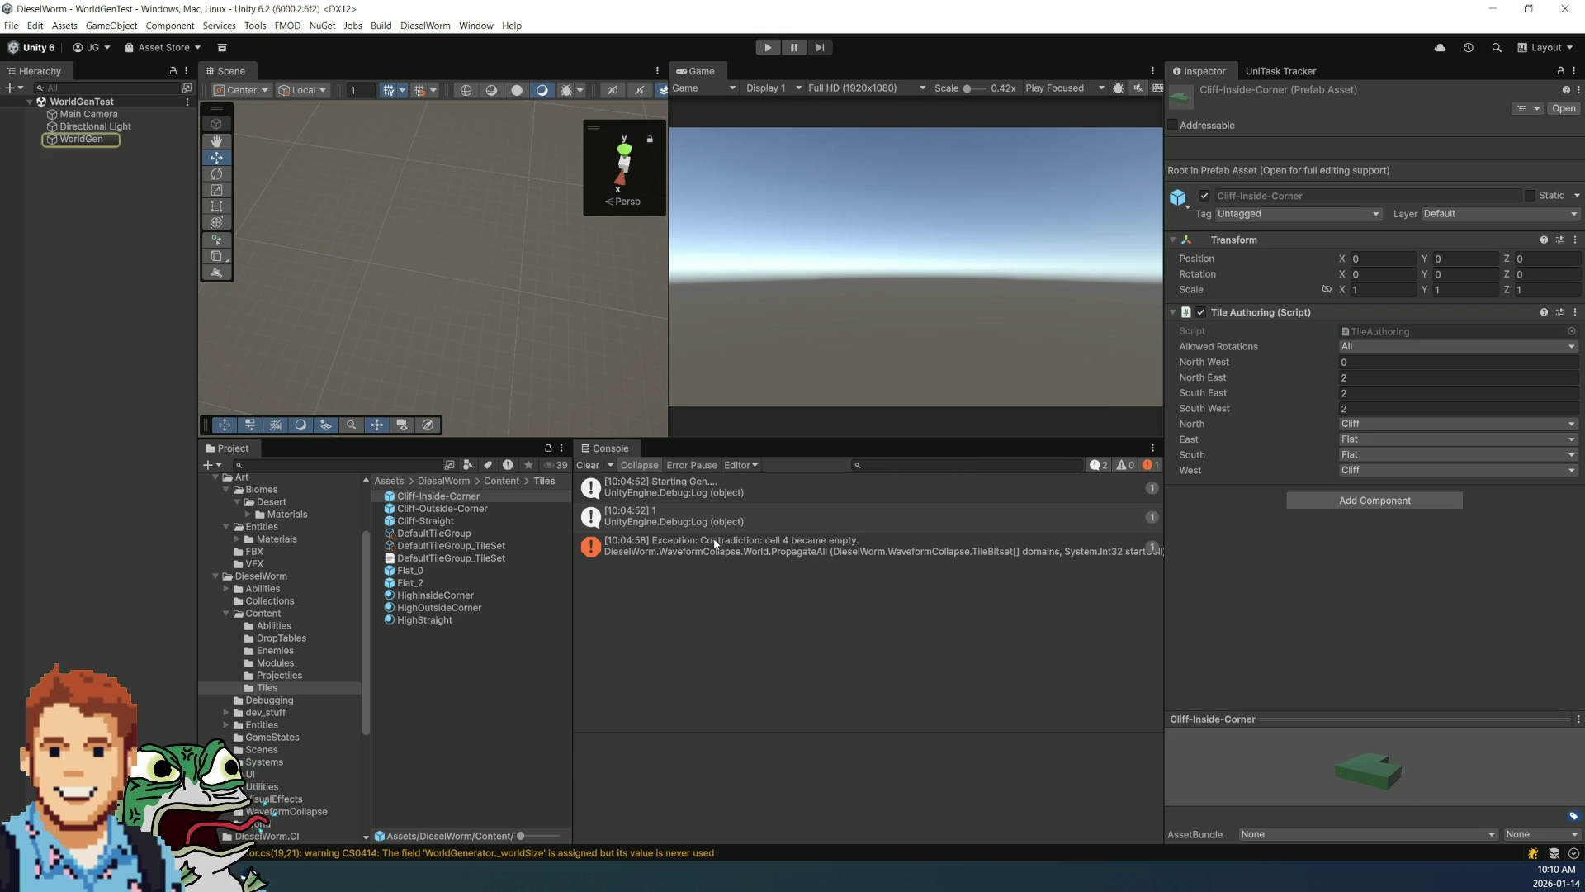
pyautogui.click(907, 545)
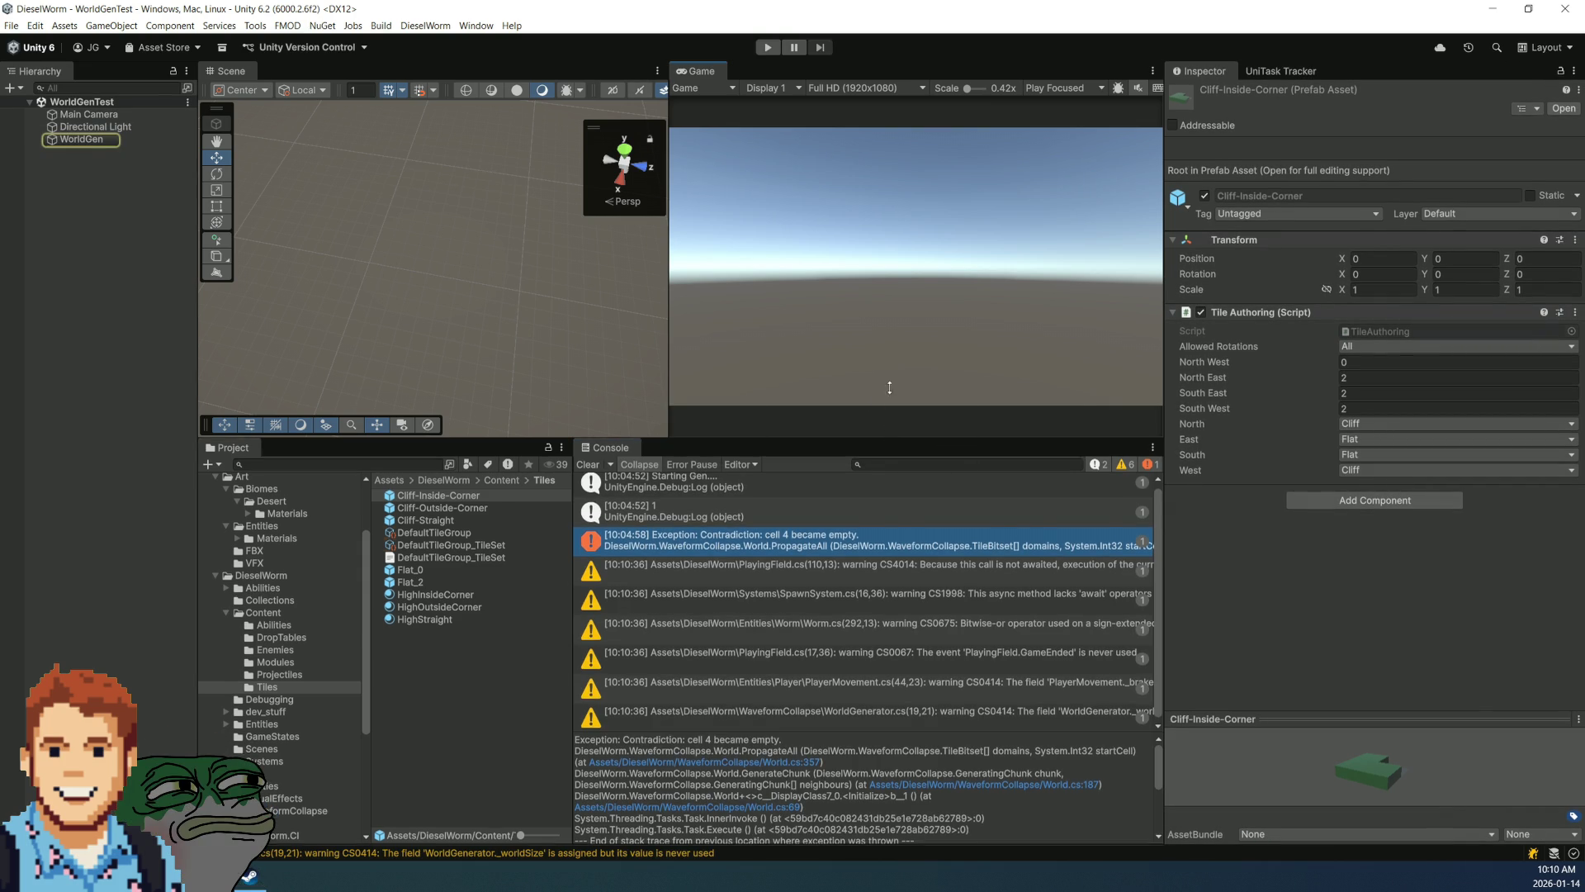
pyautogui.moveTo(889, 442); pyautogui.dragTo(889, 340)
pyautogui.moveTo(944, 706)
pyautogui.mouseDown()
pyautogui.moveTo(956, 516)
pyautogui.moveTo(959, 536)
pyautogui.mouseUp()
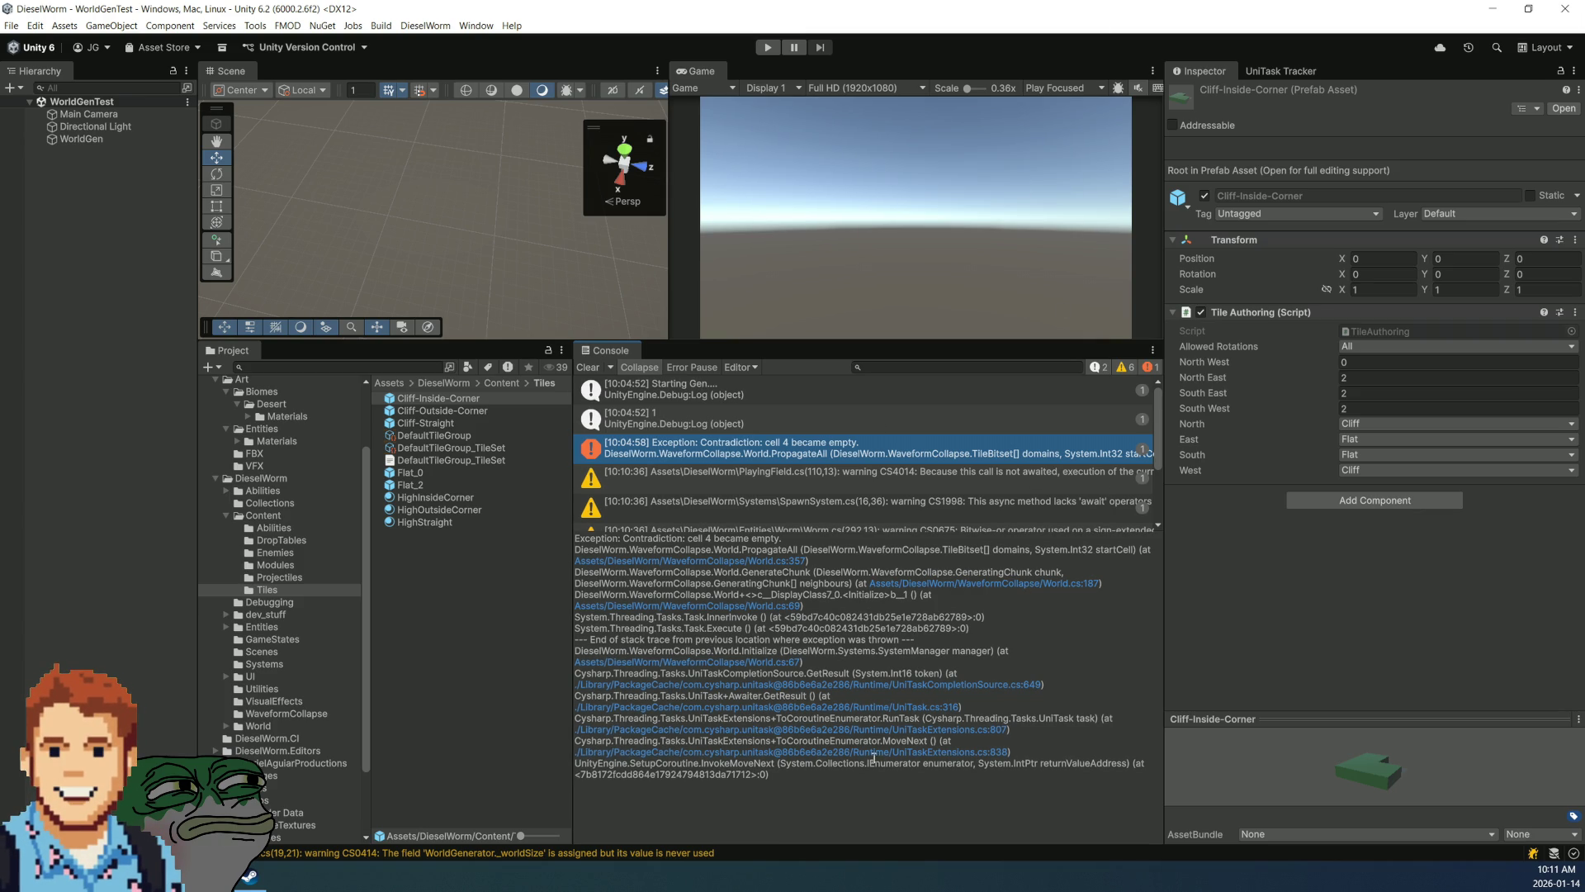
pyautogui.moveTo(797, 781)
pyautogui.mouseDown()
pyautogui.moveTo(701, 648)
pyautogui.moveTo(653, 513)
pyautogui.moveTo(559, 487)
pyautogui.mouseUp()
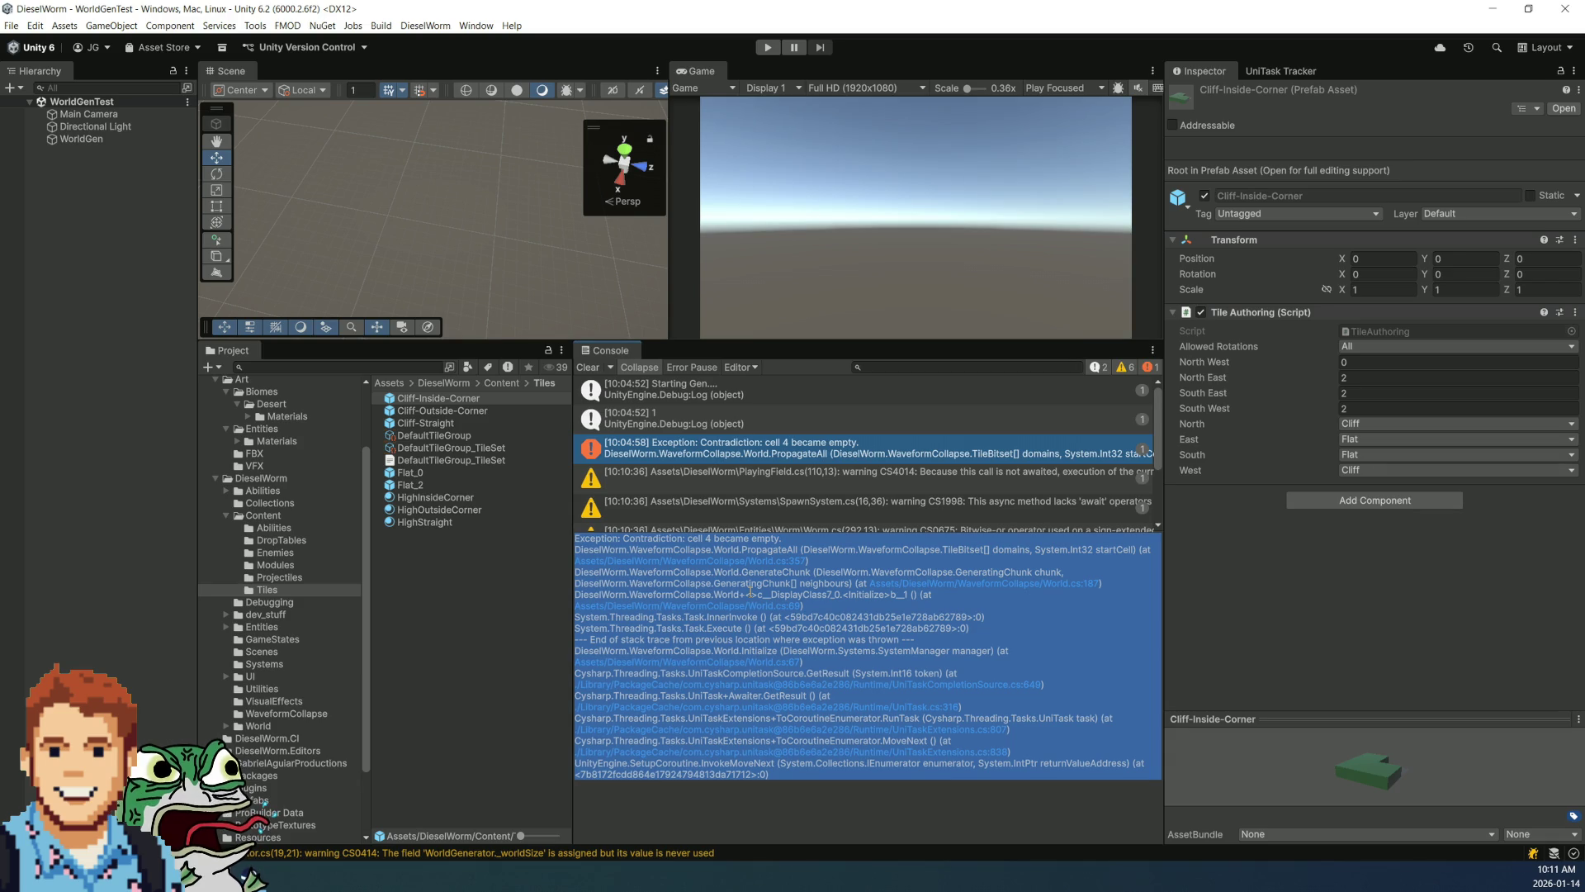
pyautogui.hotkey('alt', 'Tab')
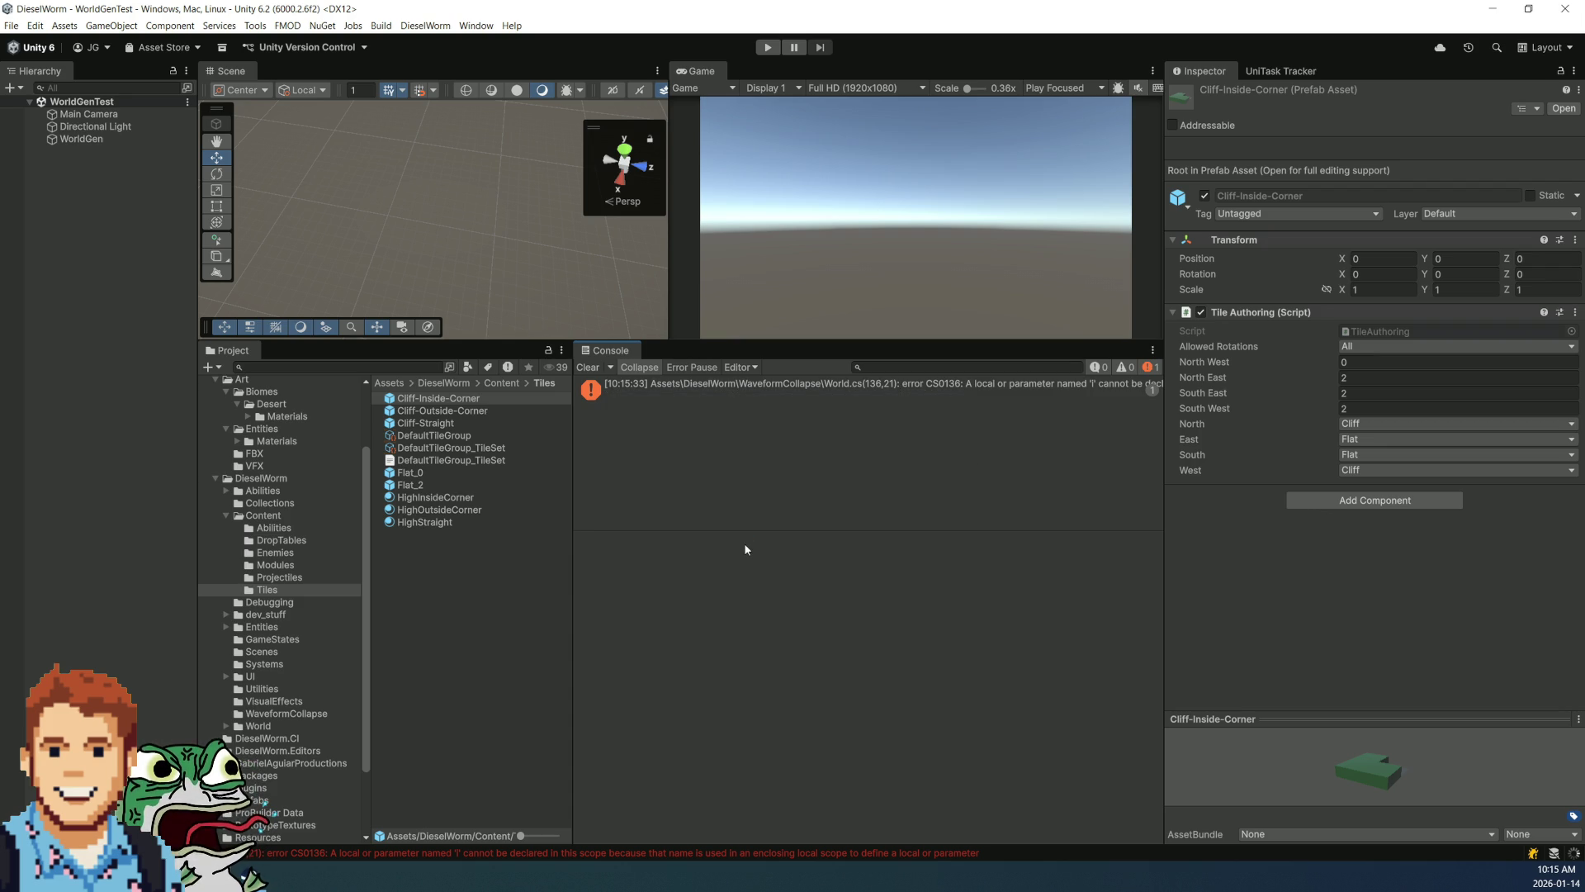
# Step: Clear the Console, run generation, then enlarge the Scene view and frame the tile grid
pyautogui.click(582, 368)
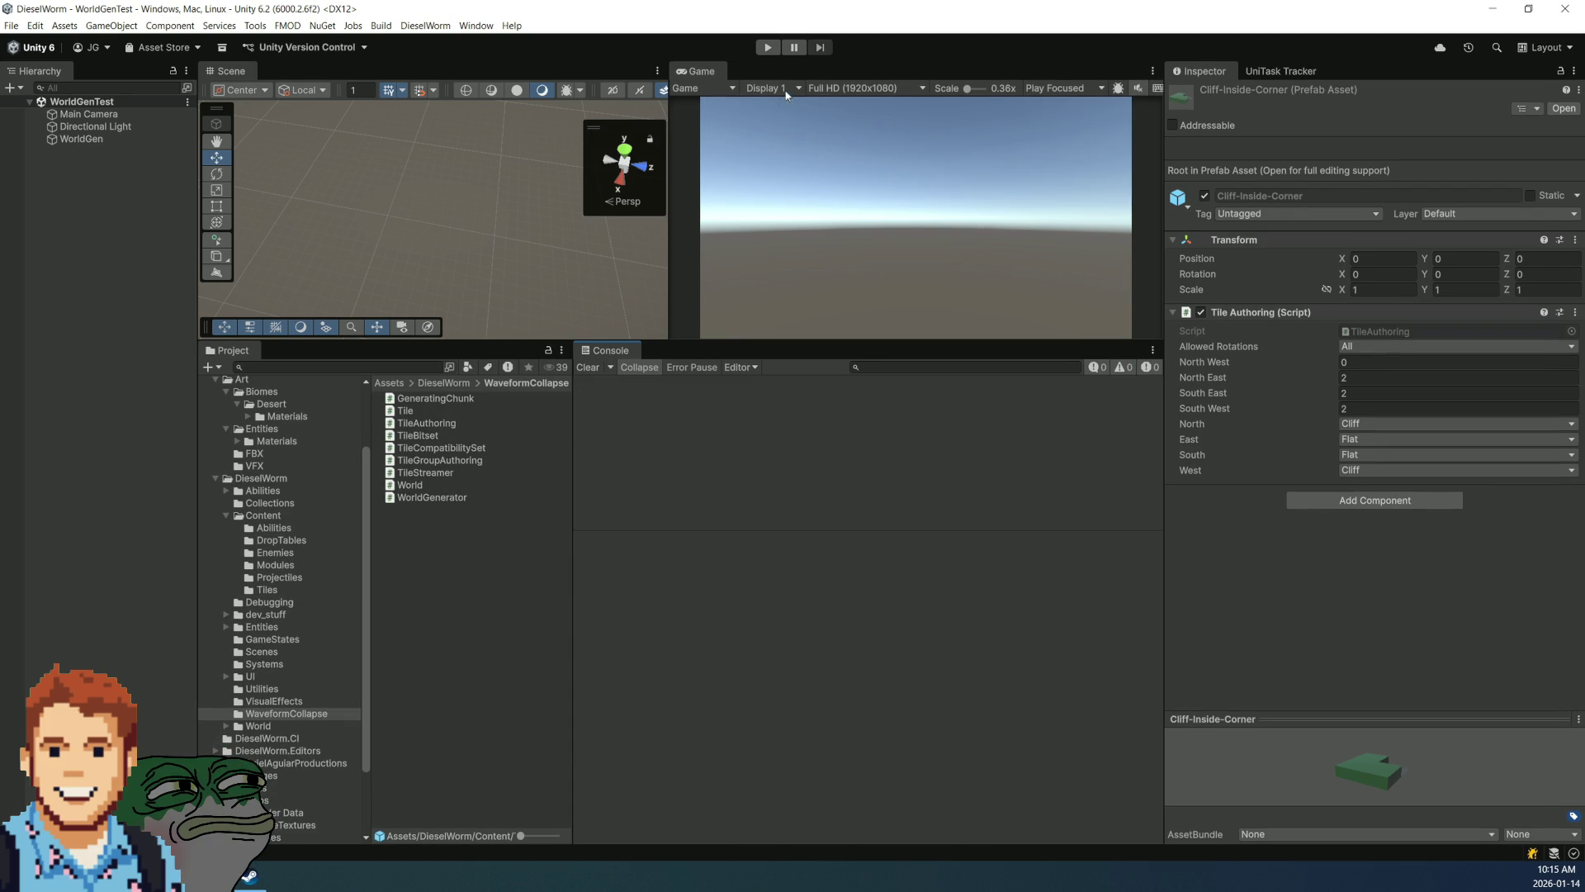
pyautogui.click(770, 48)
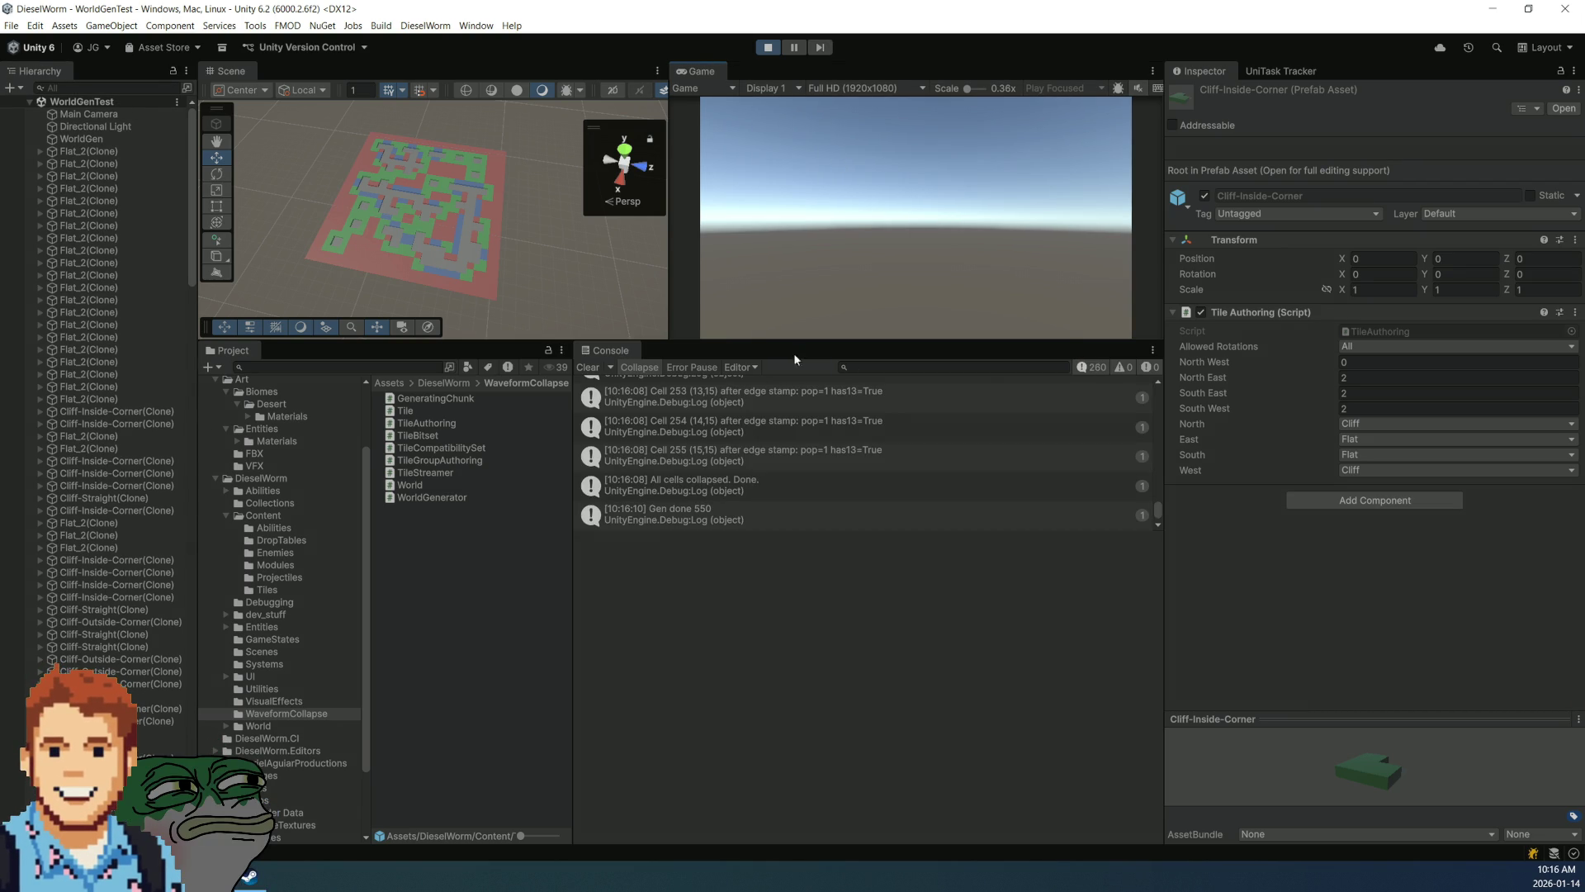
pyautogui.moveTo(824, 532); pyautogui.dragTo(819, 711)
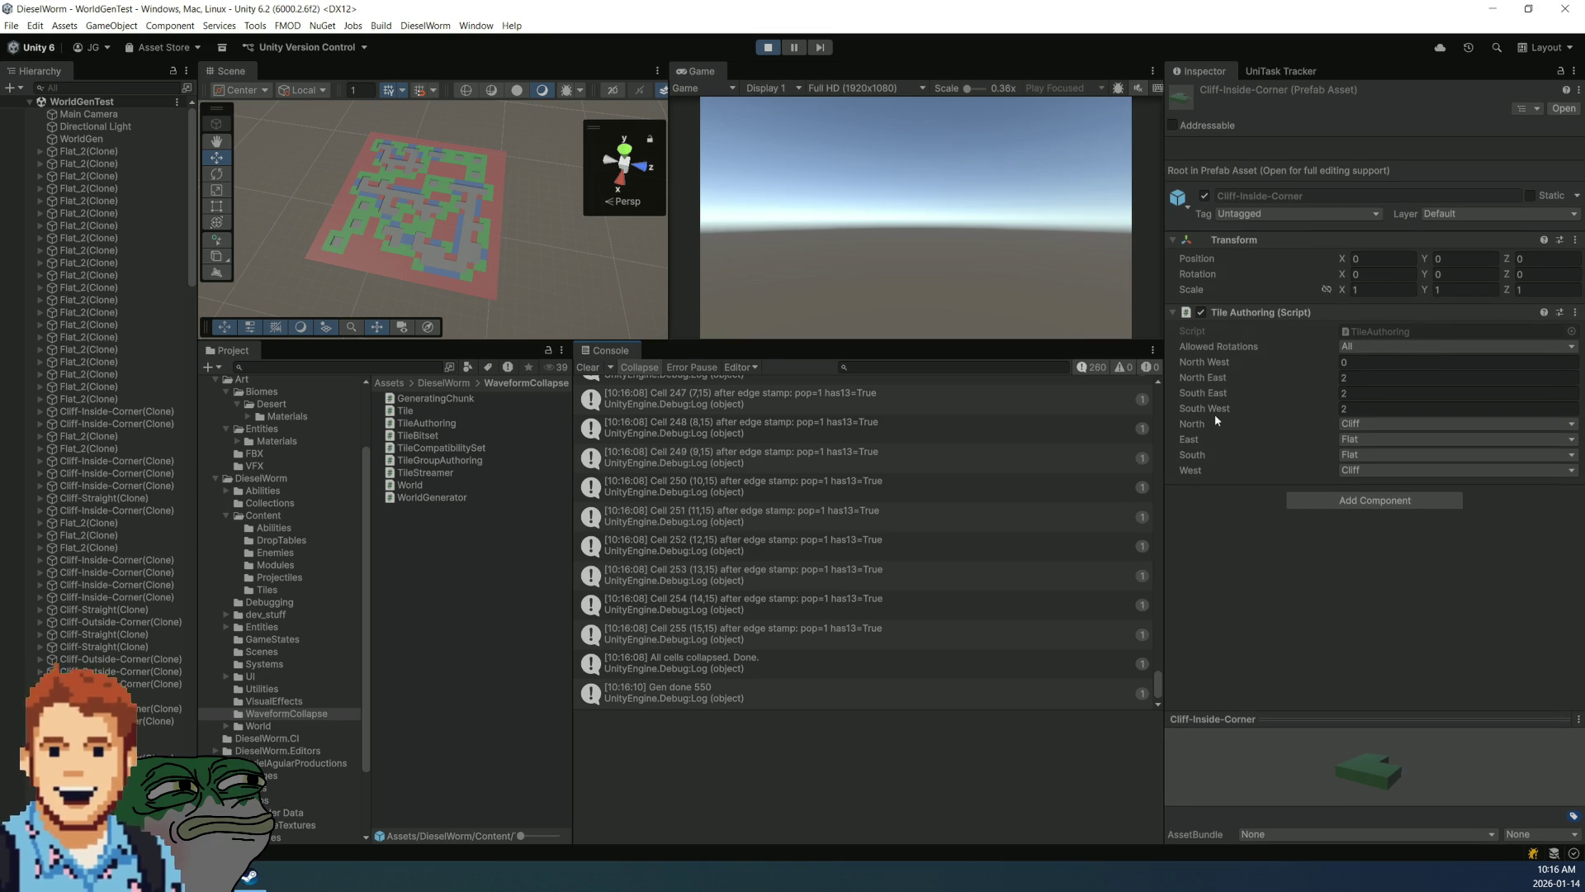
pyautogui.moveTo(530, 343); pyautogui.dragTo(530, 522)
pyautogui.moveTo(592, 339)
pyautogui.mouseDown()
pyautogui.moveTo(300, 354)
pyautogui.moveTo(407, 301)
pyautogui.moveTo(863, 170)
pyautogui.moveTo(789, 240)
pyautogui.moveTo(910, 537)
pyautogui.mouseUp()
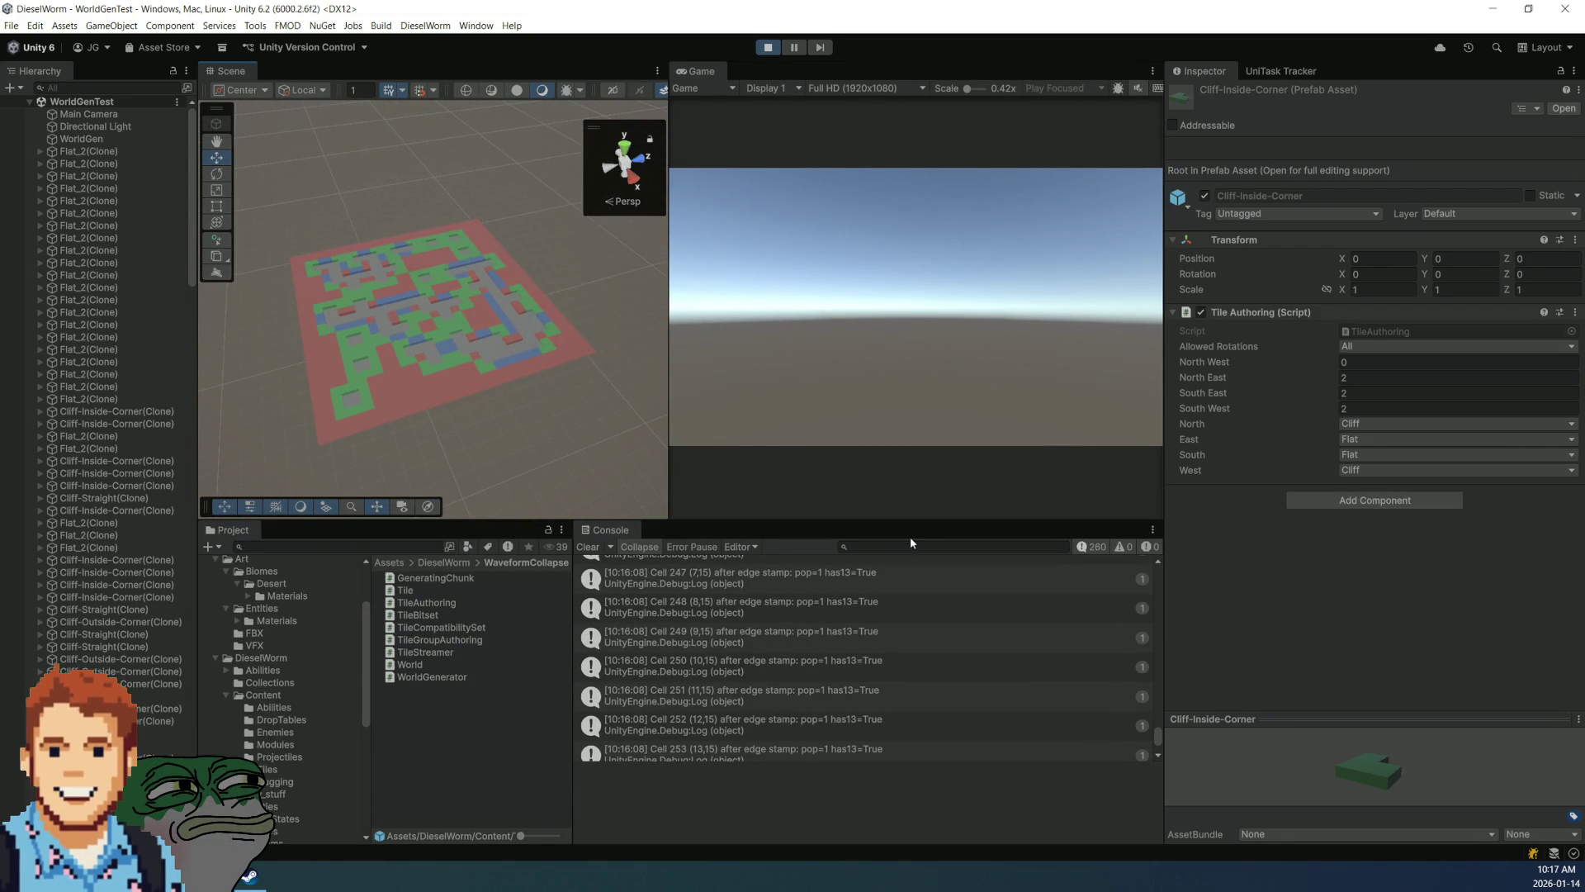
# Step: Review the Cell 247 and Cell 193 stack traces in the Console, then exit Play mode
pyautogui.click(893, 589)
pyautogui.scroll(5, 894, 587)
pyautogui.scroll(10, 894, 588)
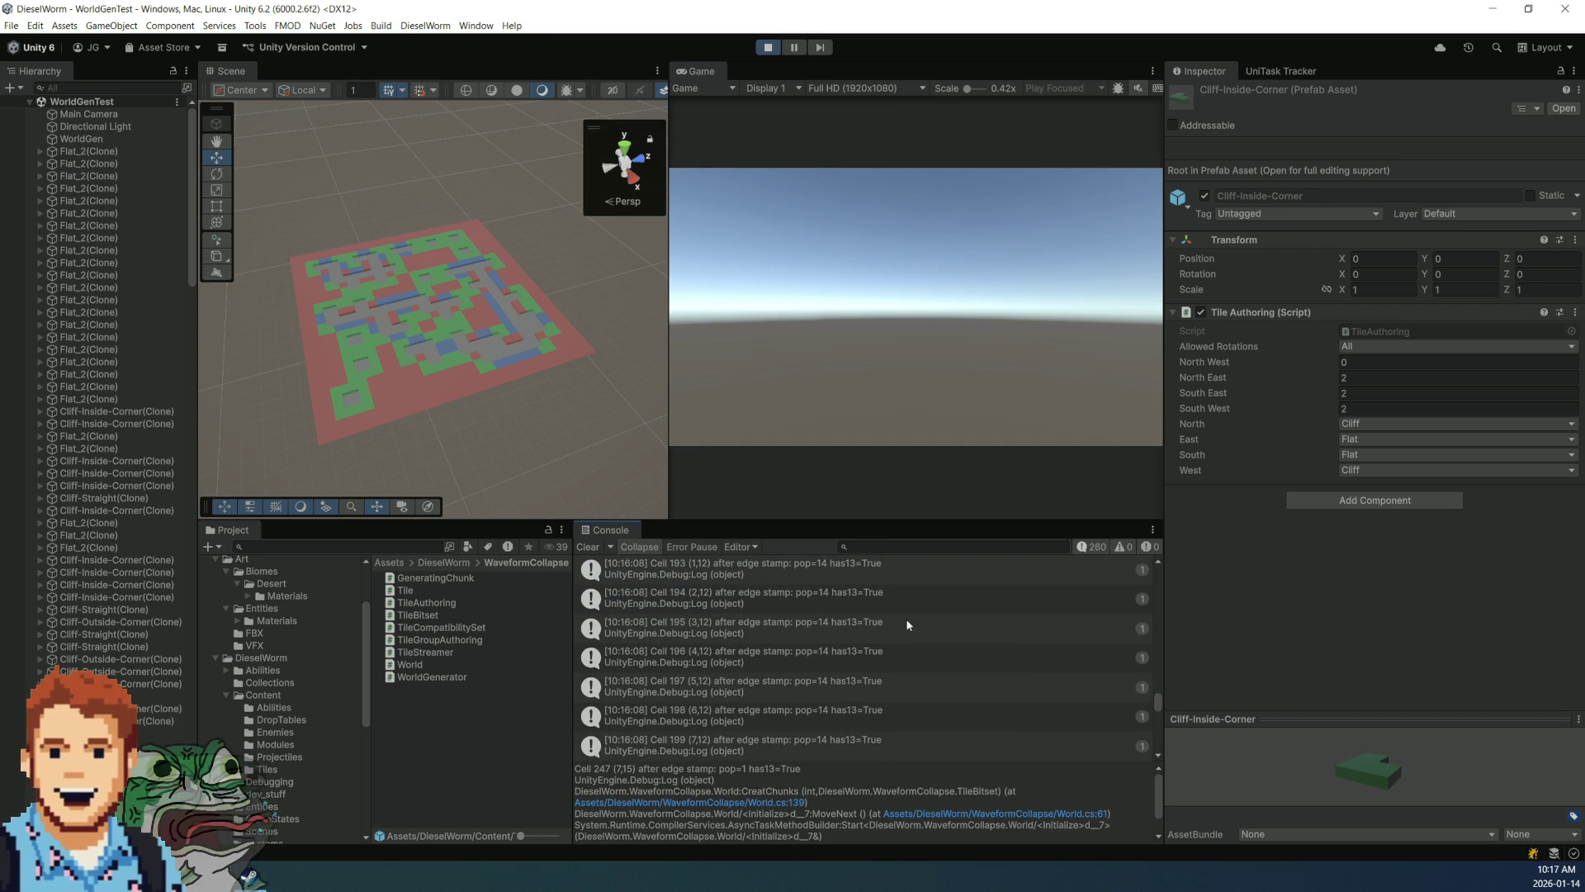
pyautogui.click(865, 567)
pyautogui.scroll(-6, 900, 582)
pyautogui.scroll(-7, 902, 588)
pyautogui.scroll(20, 903, 609)
pyautogui.scroll(6, 908, 613)
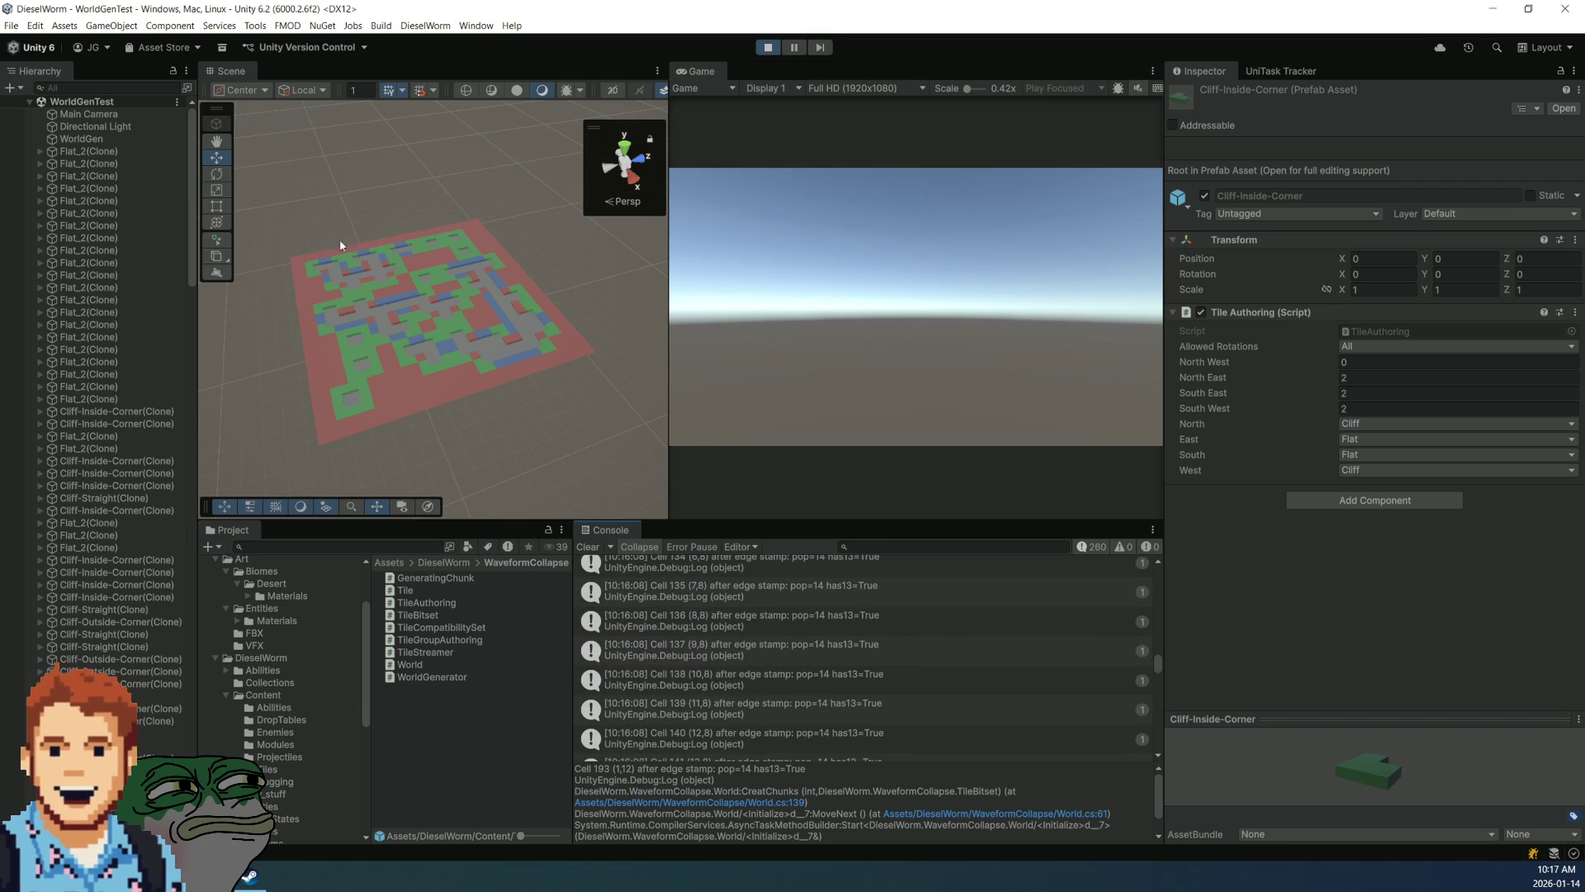
pyautogui.click(772, 51)
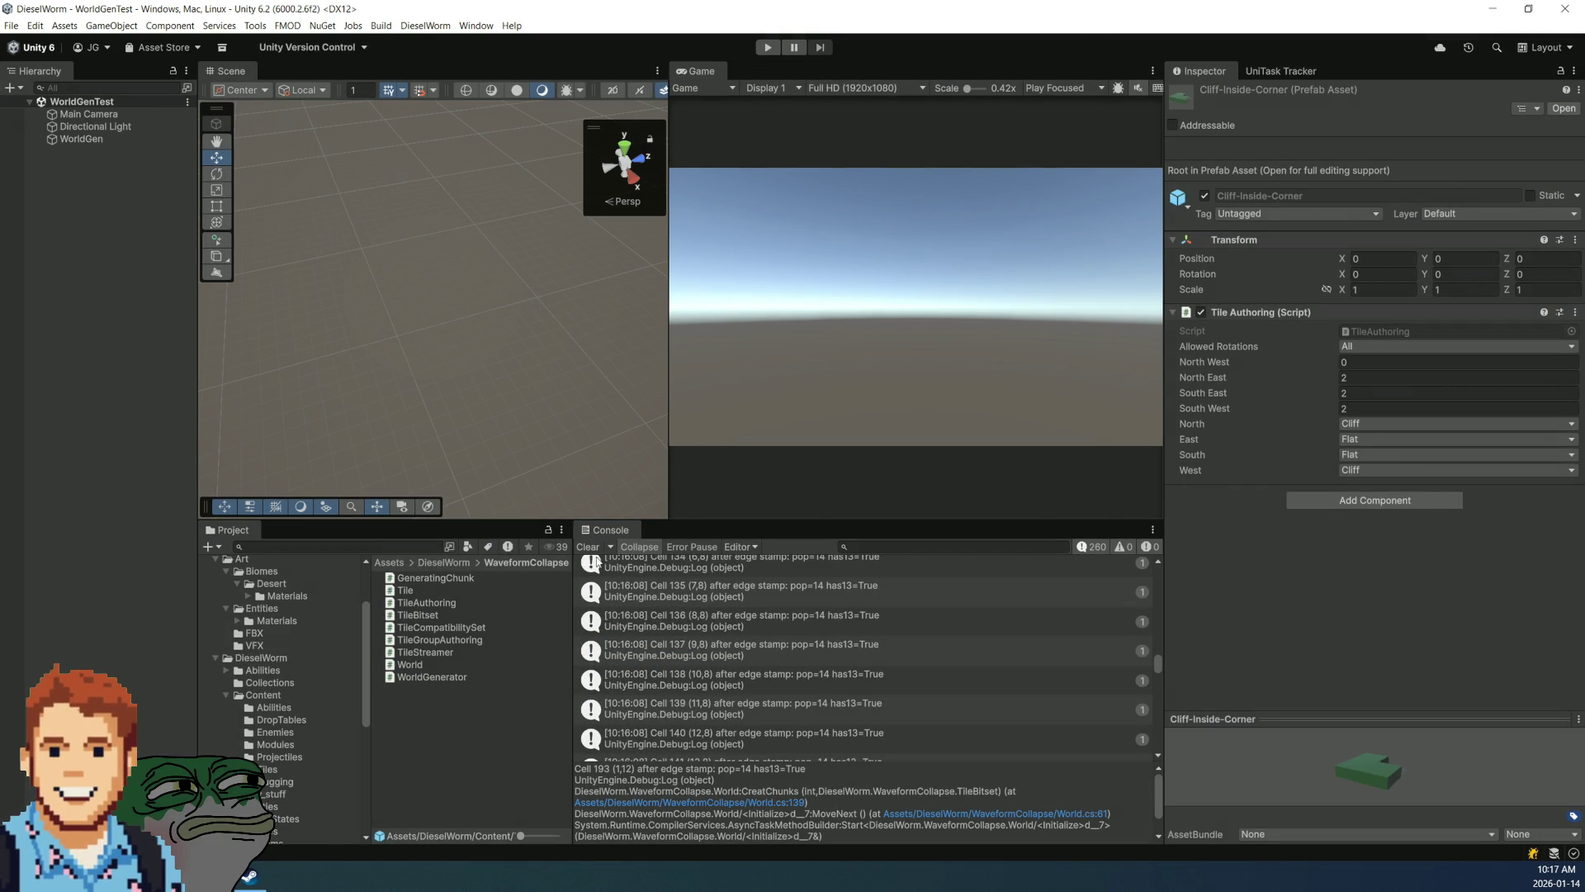
# Step: Clear the Console, run one generation pass, stop it, and return to World.cs in Rider
pyautogui.click(588, 547)
pyautogui.click(760, 50)
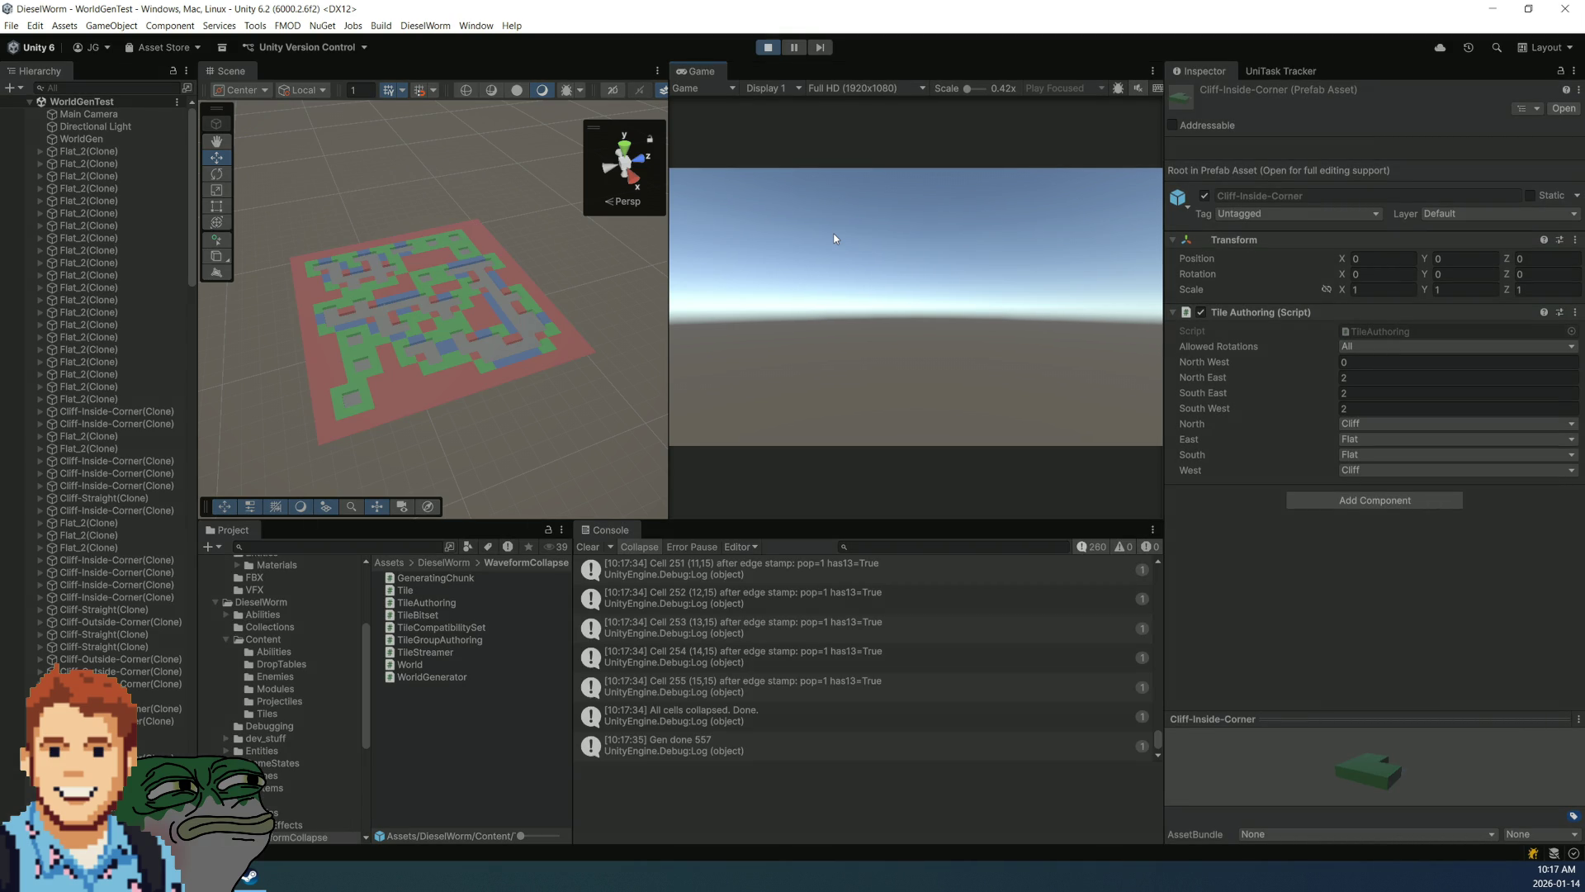
pyautogui.click(776, 48)
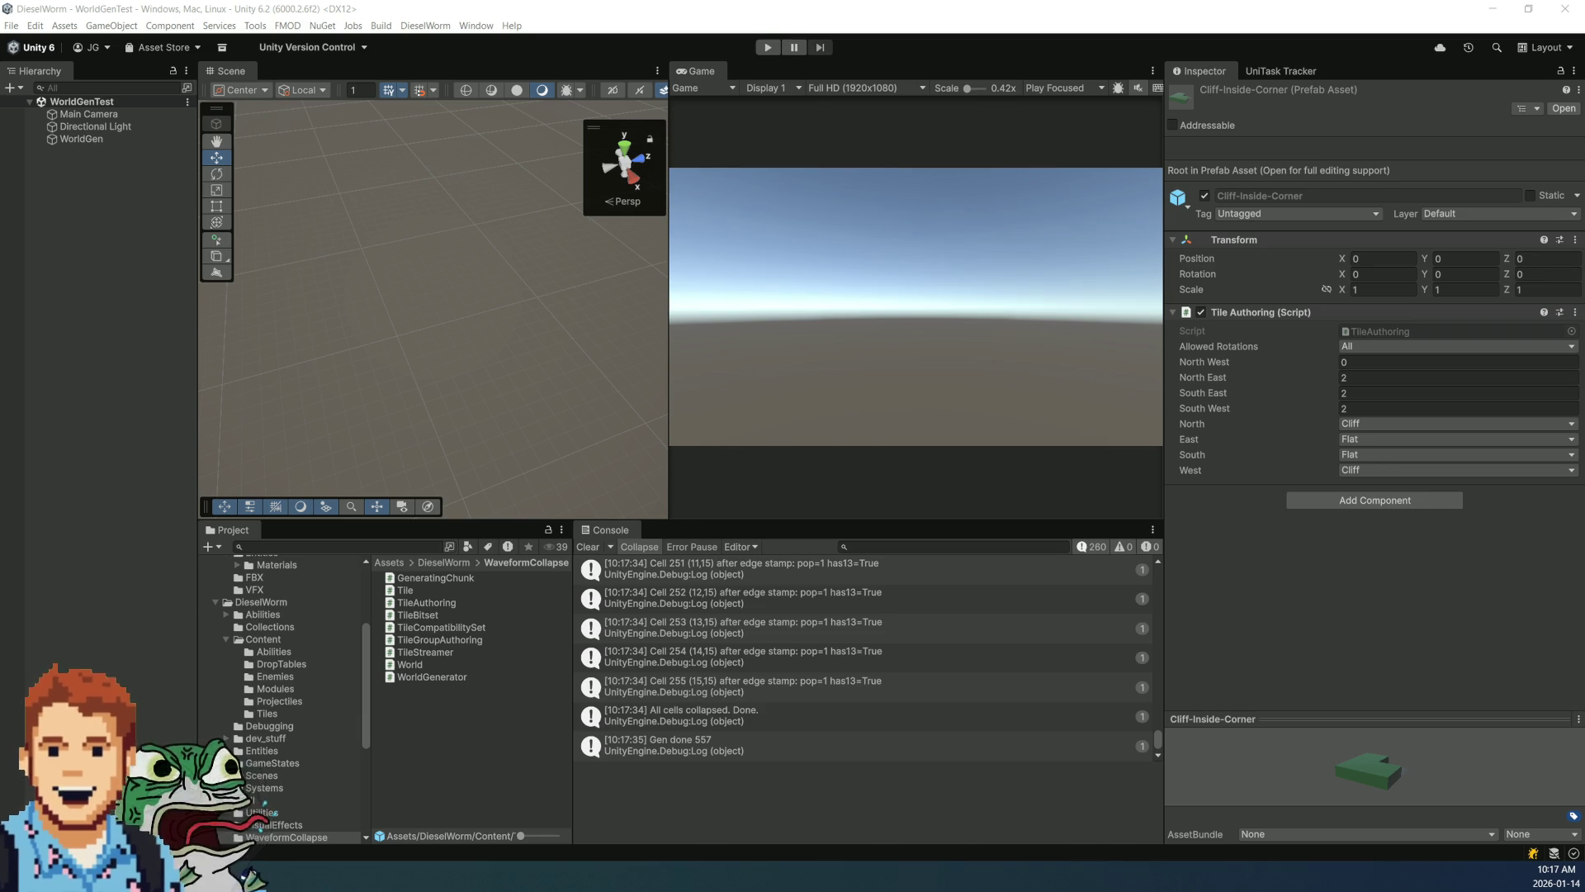
pyautogui.hotkey('alt', 'Tab')
pyautogui.scroll(10, 881, 512)
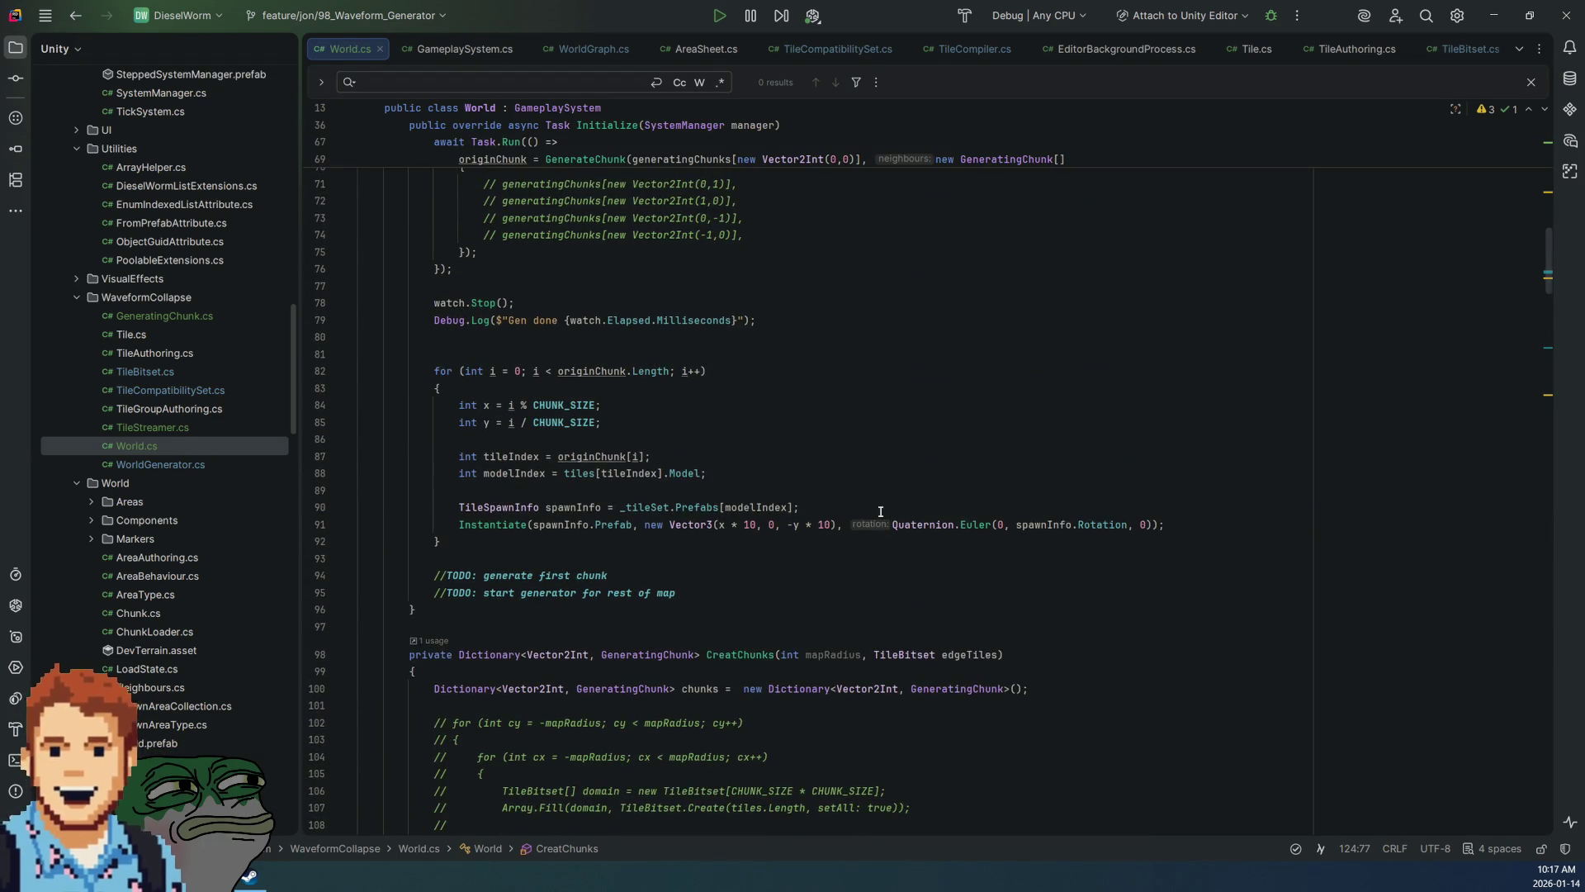
# Step: Replace the fixed seed 100 on line 42 with a UnityEngine Random reference
pyautogui.scroll(7, 836, 499)
pyautogui.scroll(13, 800, 494)
pyautogui.scroll(-5, 799, 494)
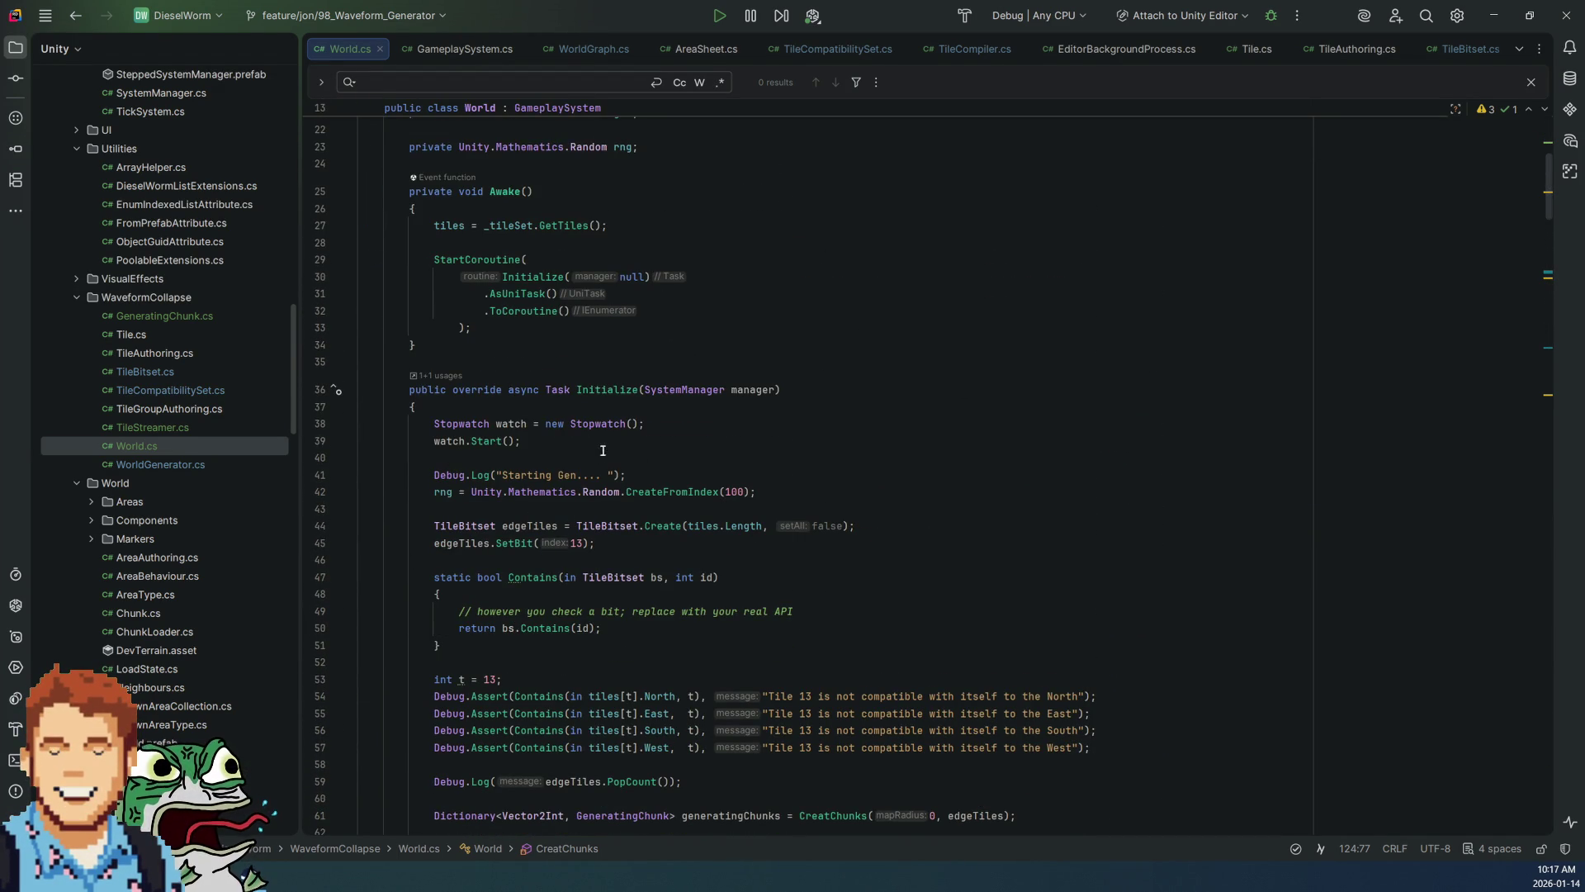
pyautogui.doubleClick(734, 492)
pyautogui.write('mat')
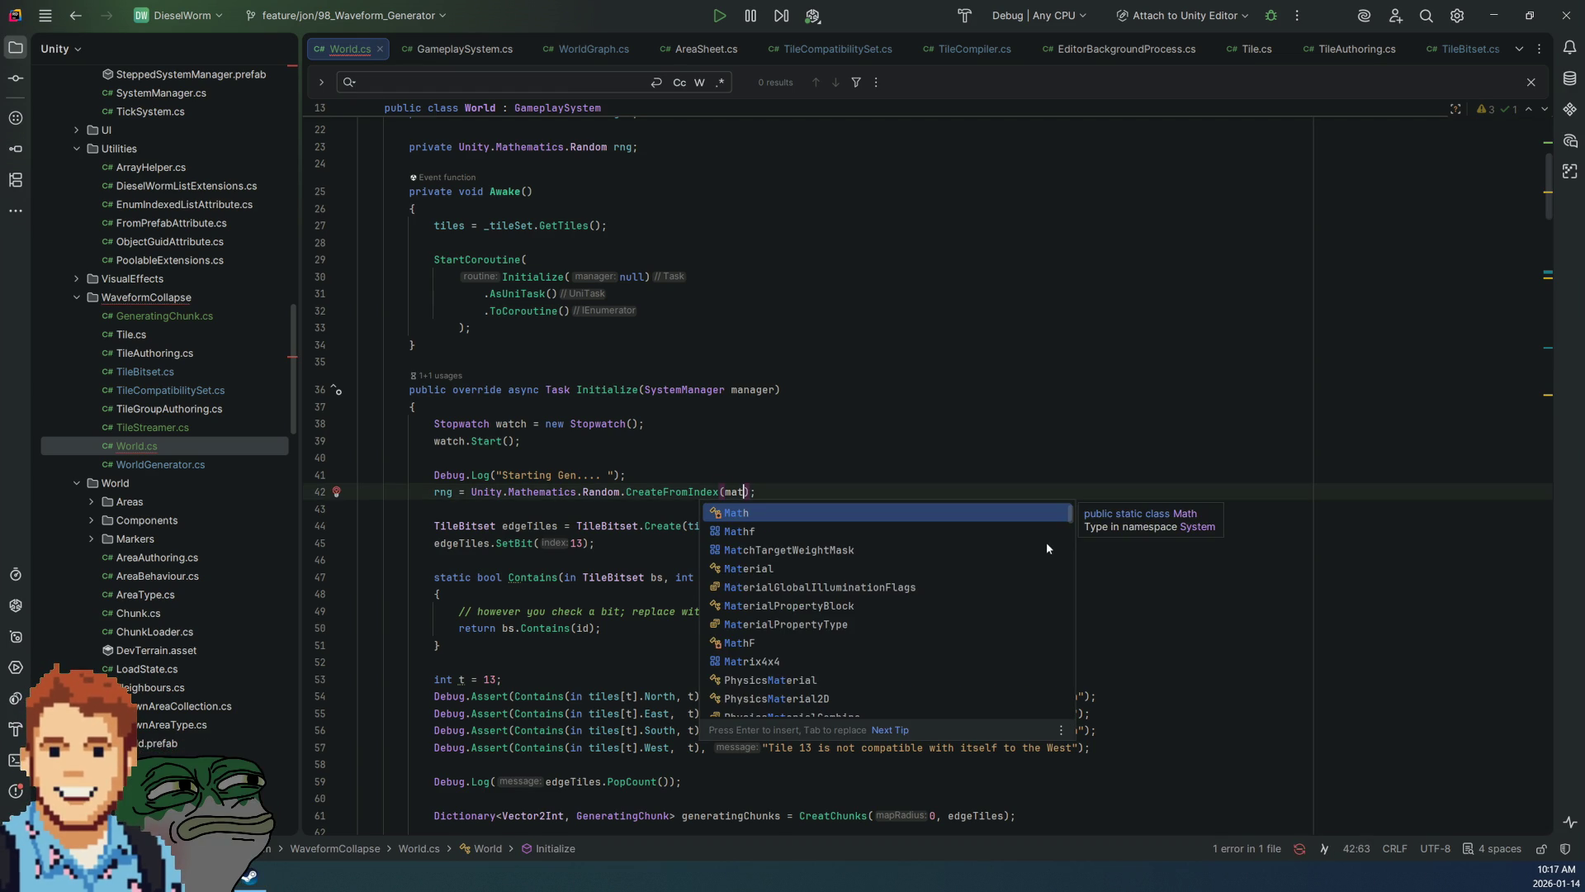
pyautogui.press('Return')
pyautogui.write('.')
pyautogui.press('BackSpace')
pyautogui.press('BackSpace')
pyautogui.press('BackSpace')
pyautogui.write('Ram')
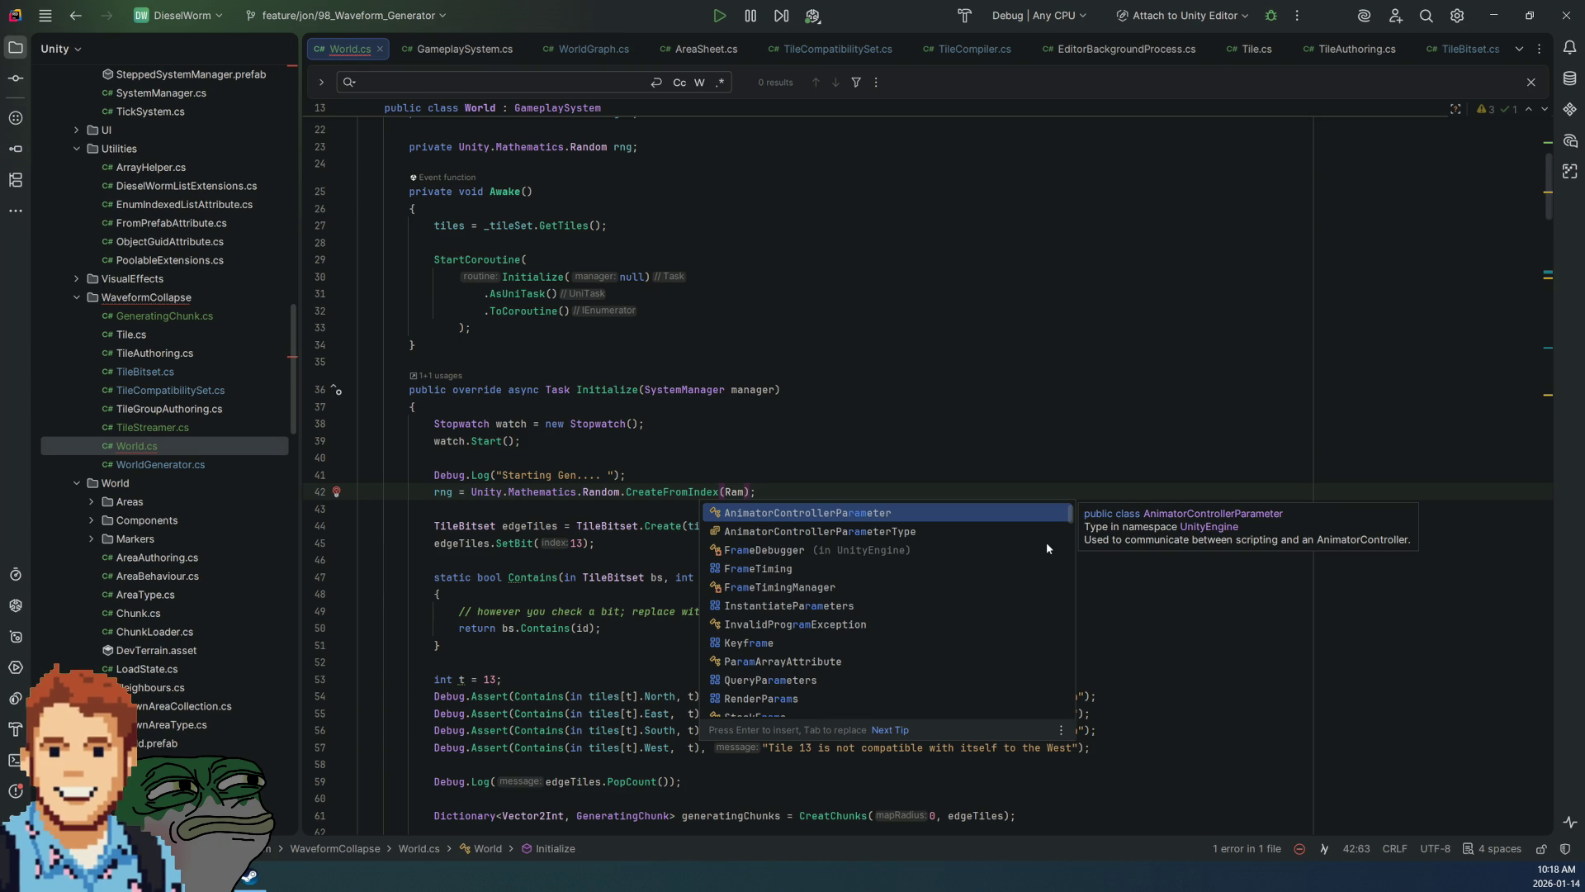
pyautogui.press('BackSpace')
pyautogui.write('ndom')
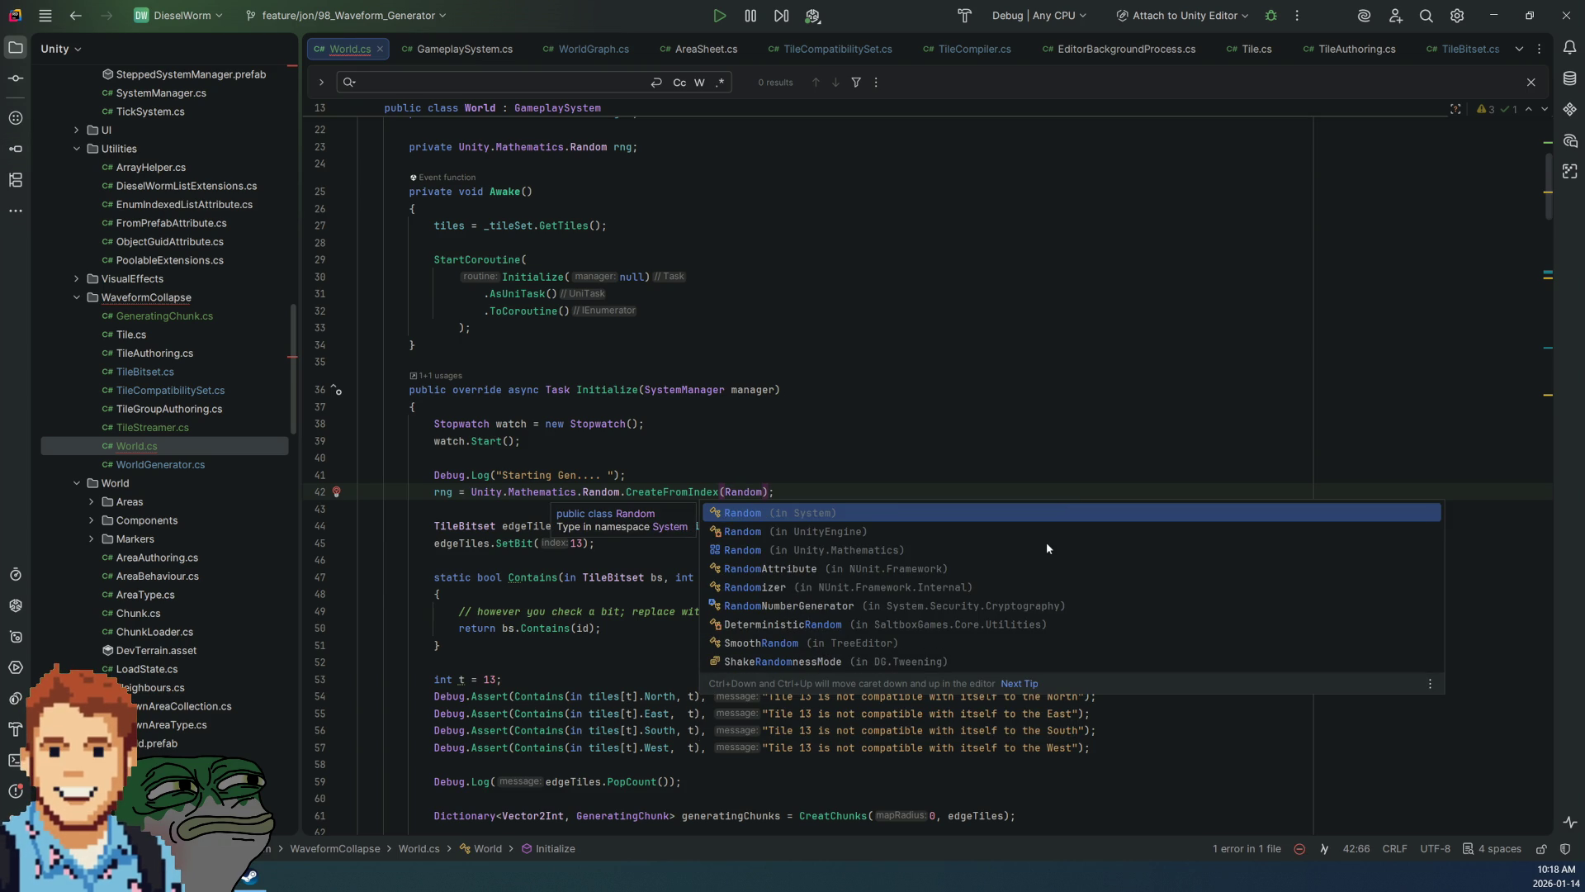
pyautogui.press('Down')
pyautogui.press('Return')
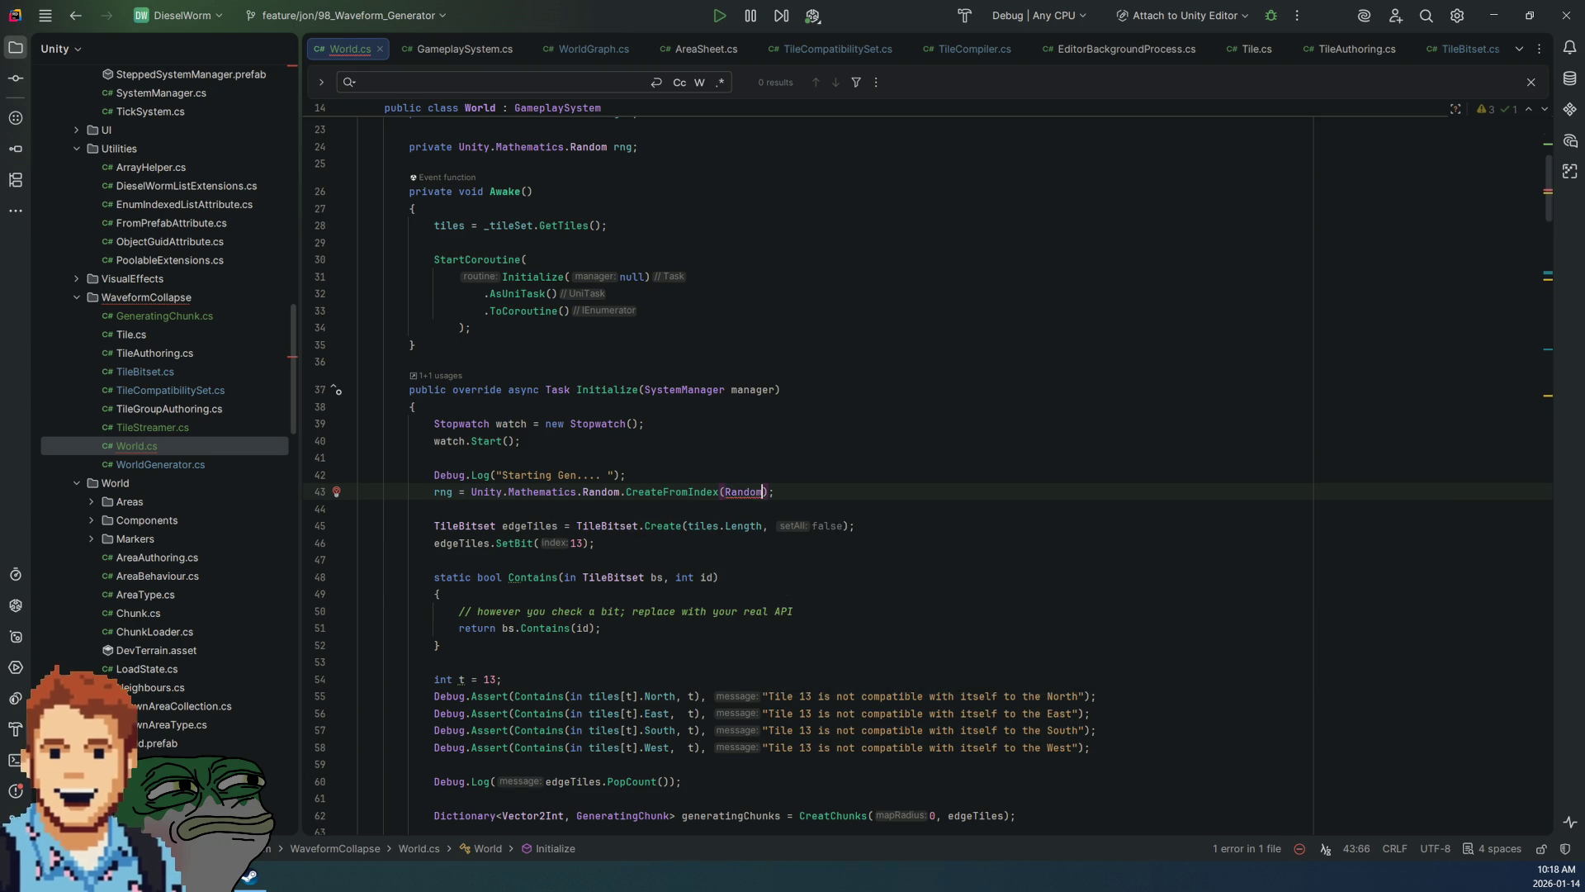
# Step: Make the seed Random.Range(1, int.MaxValue), cast to (uint) for CreateFromIndex
pyautogui.write('.Ra')
pyautogui.press('Return')
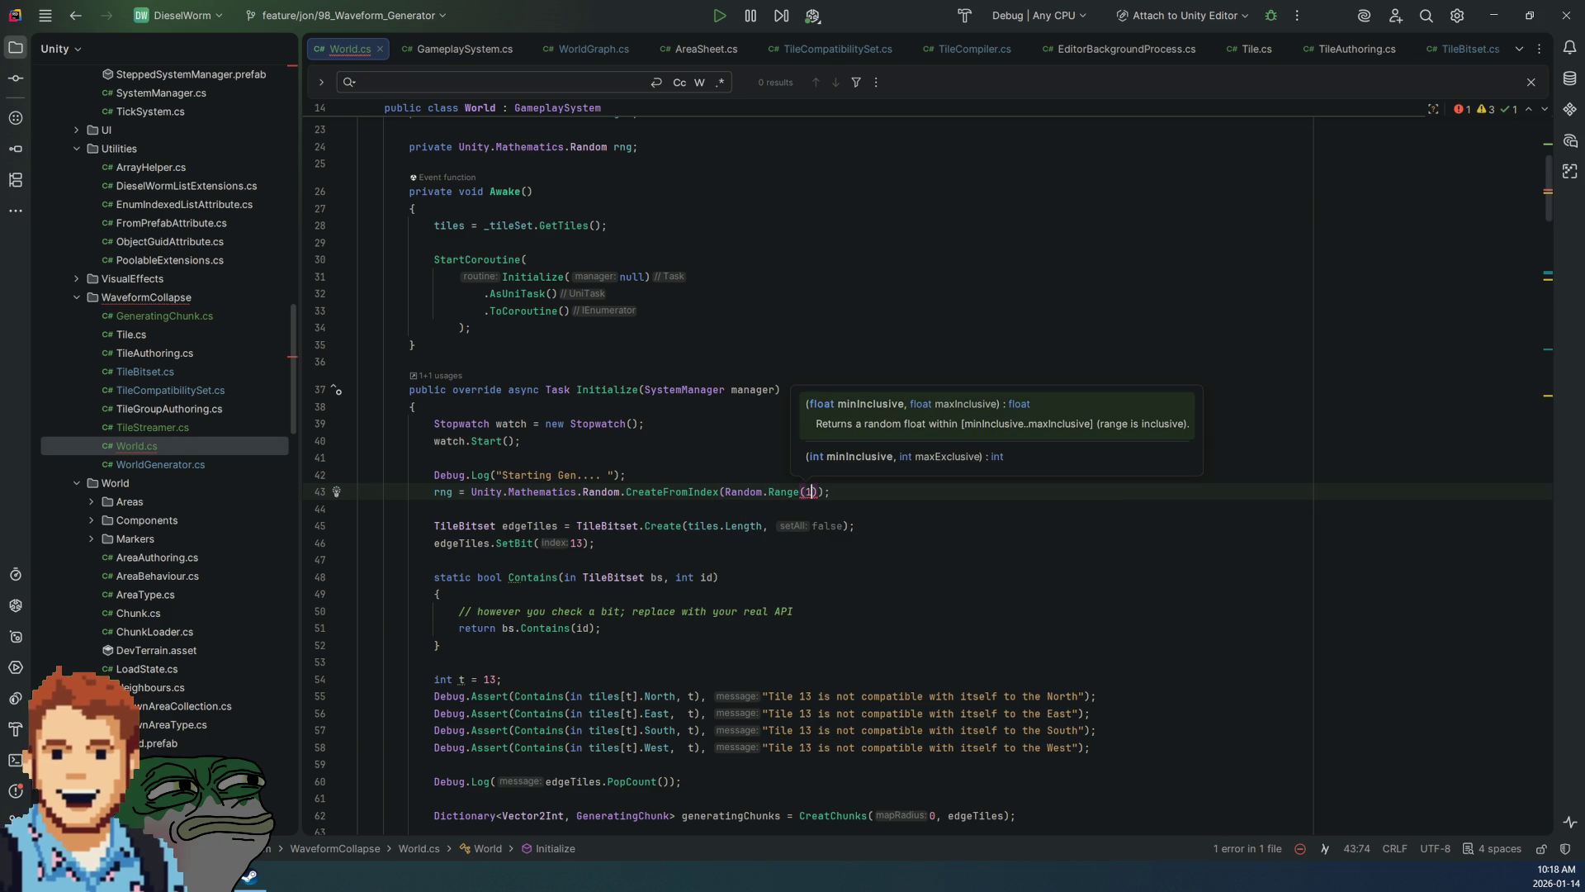
pyautogui.write('1, int.m')
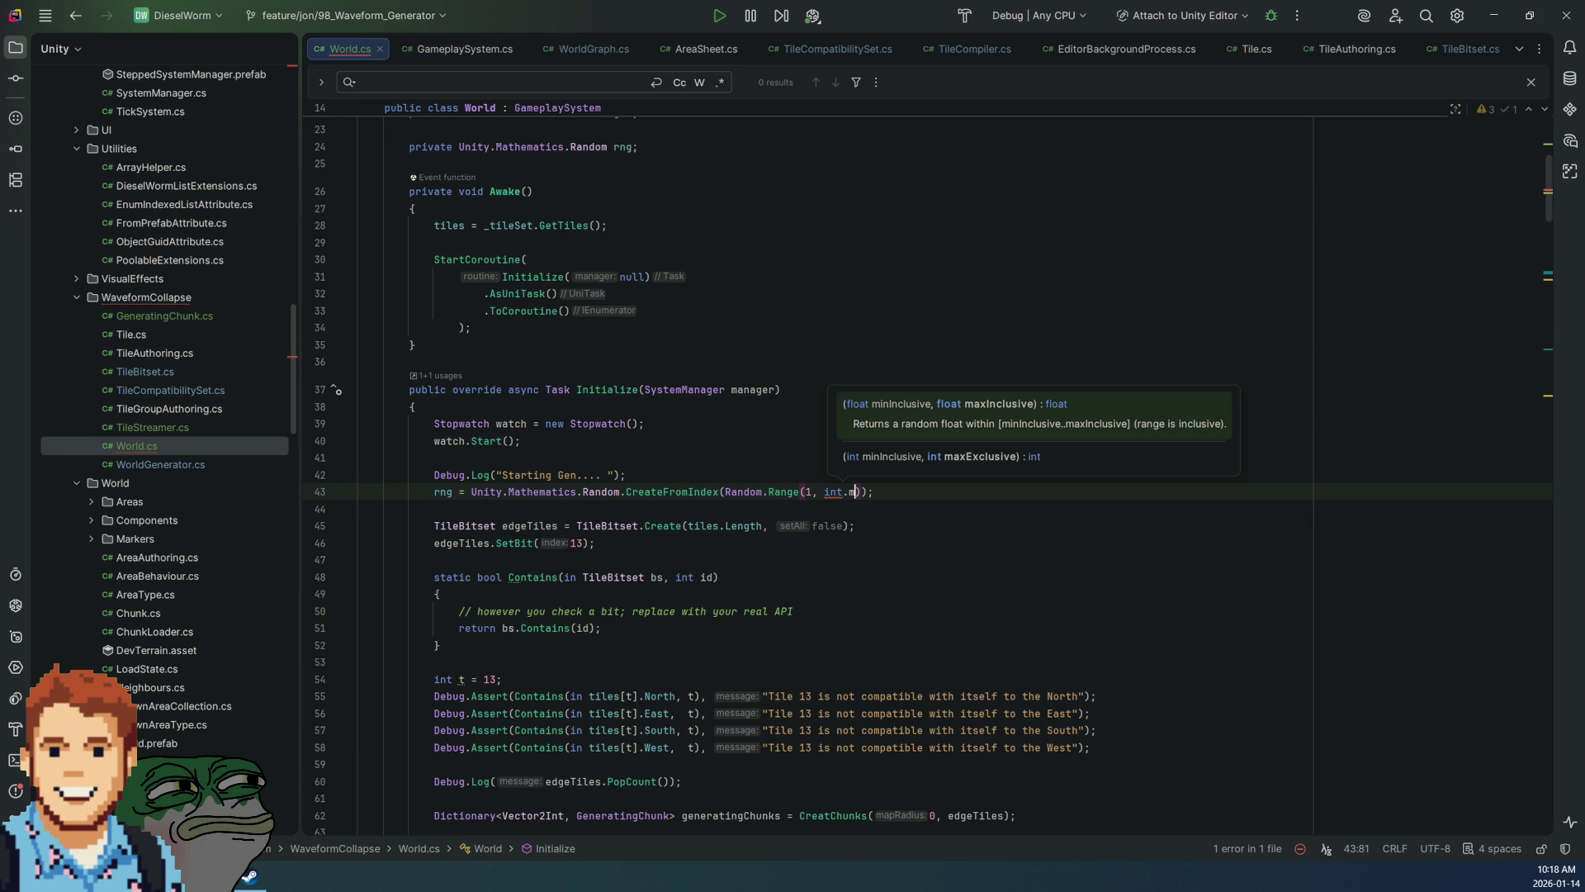
pyautogui.press('Return')
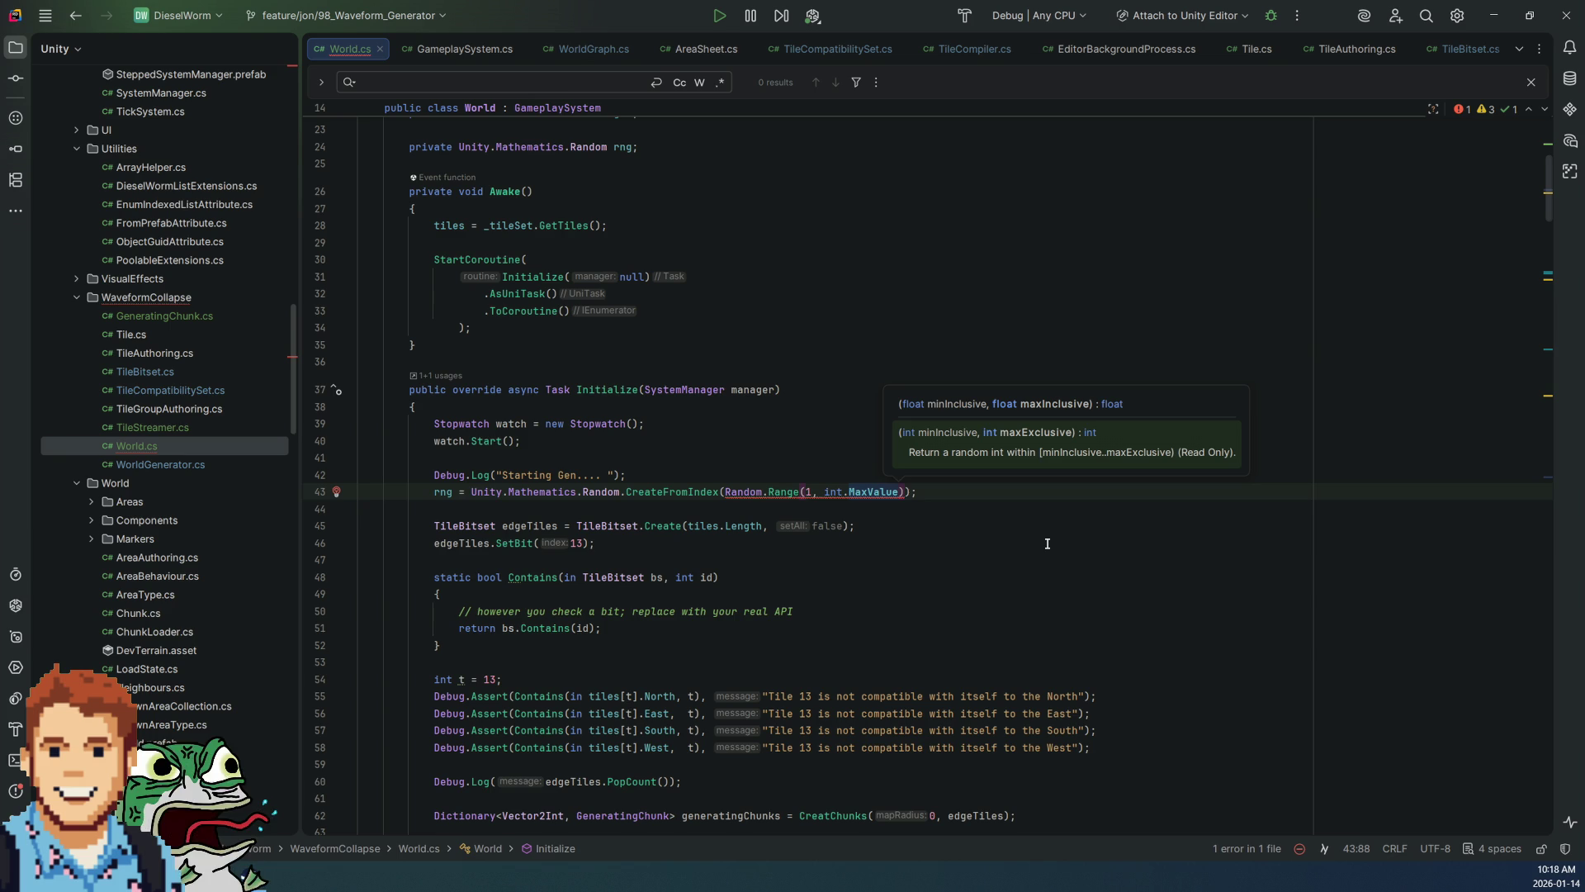
pyautogui.press('Left')
pyautogui.hotkey('ctrl', 'Left')
pyautogui.hotkey('ctrl', 'Left')
pyautogui.hotkey('ctrl', 'Left')
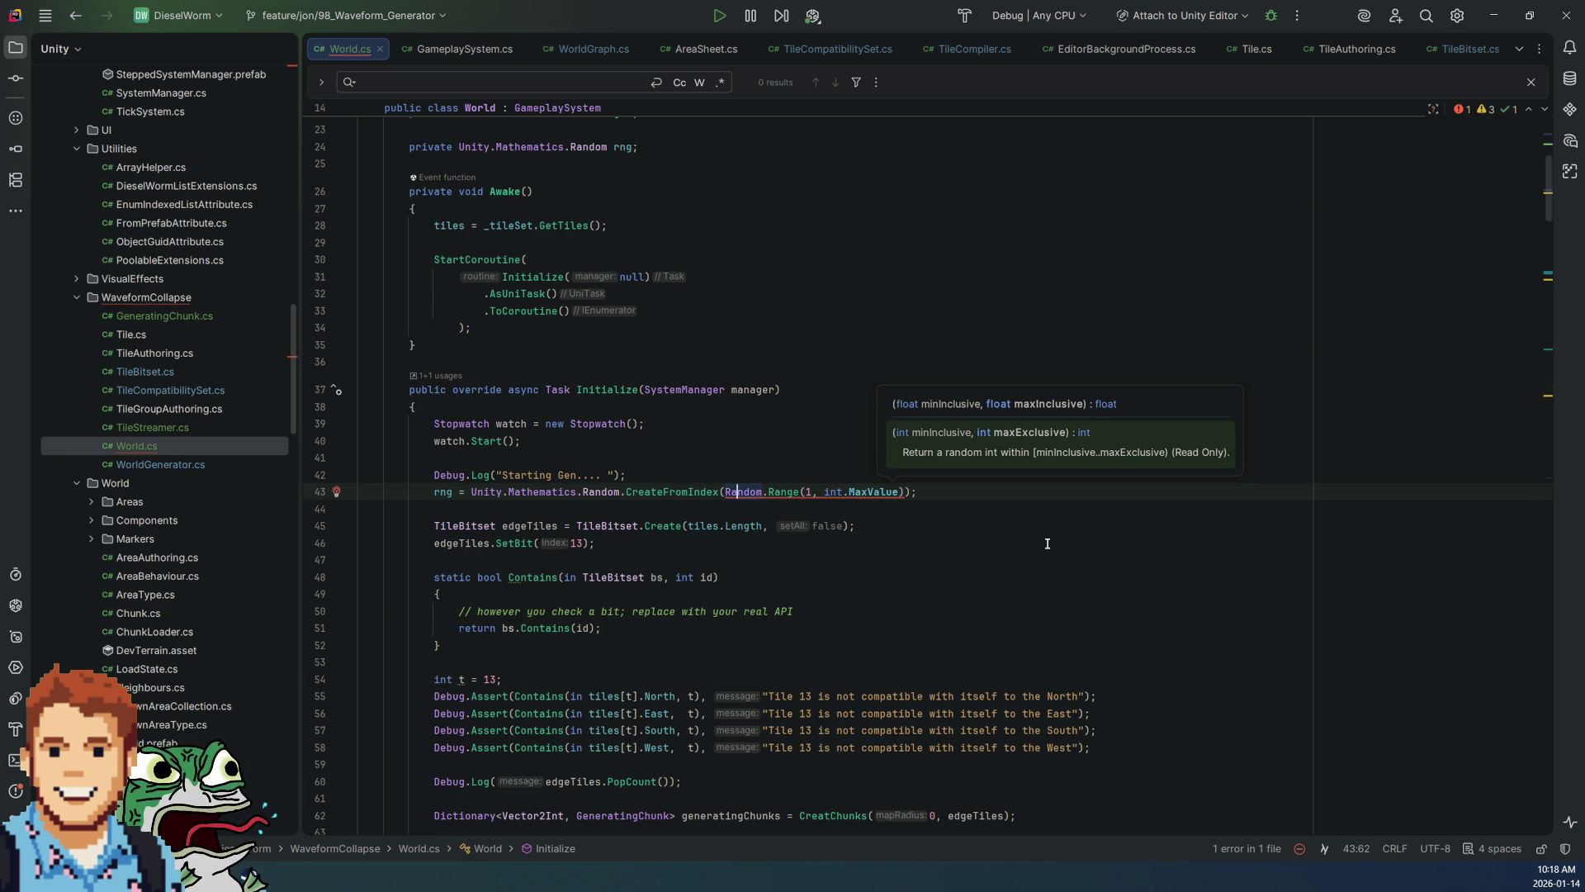
pyautogui.write('(uin')
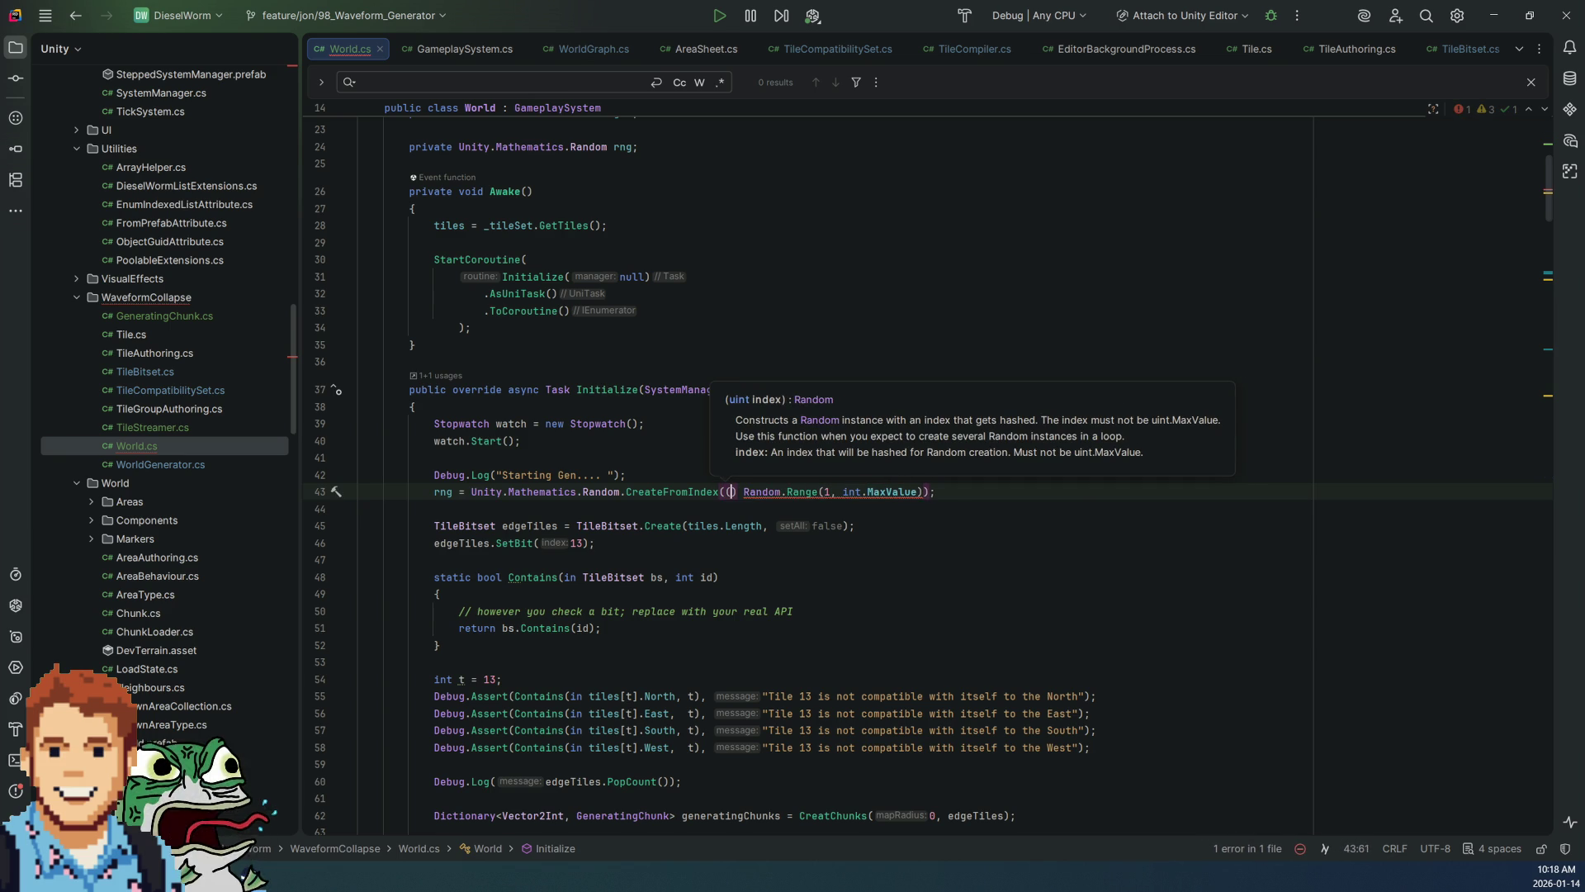
pyautogui.write('t)')
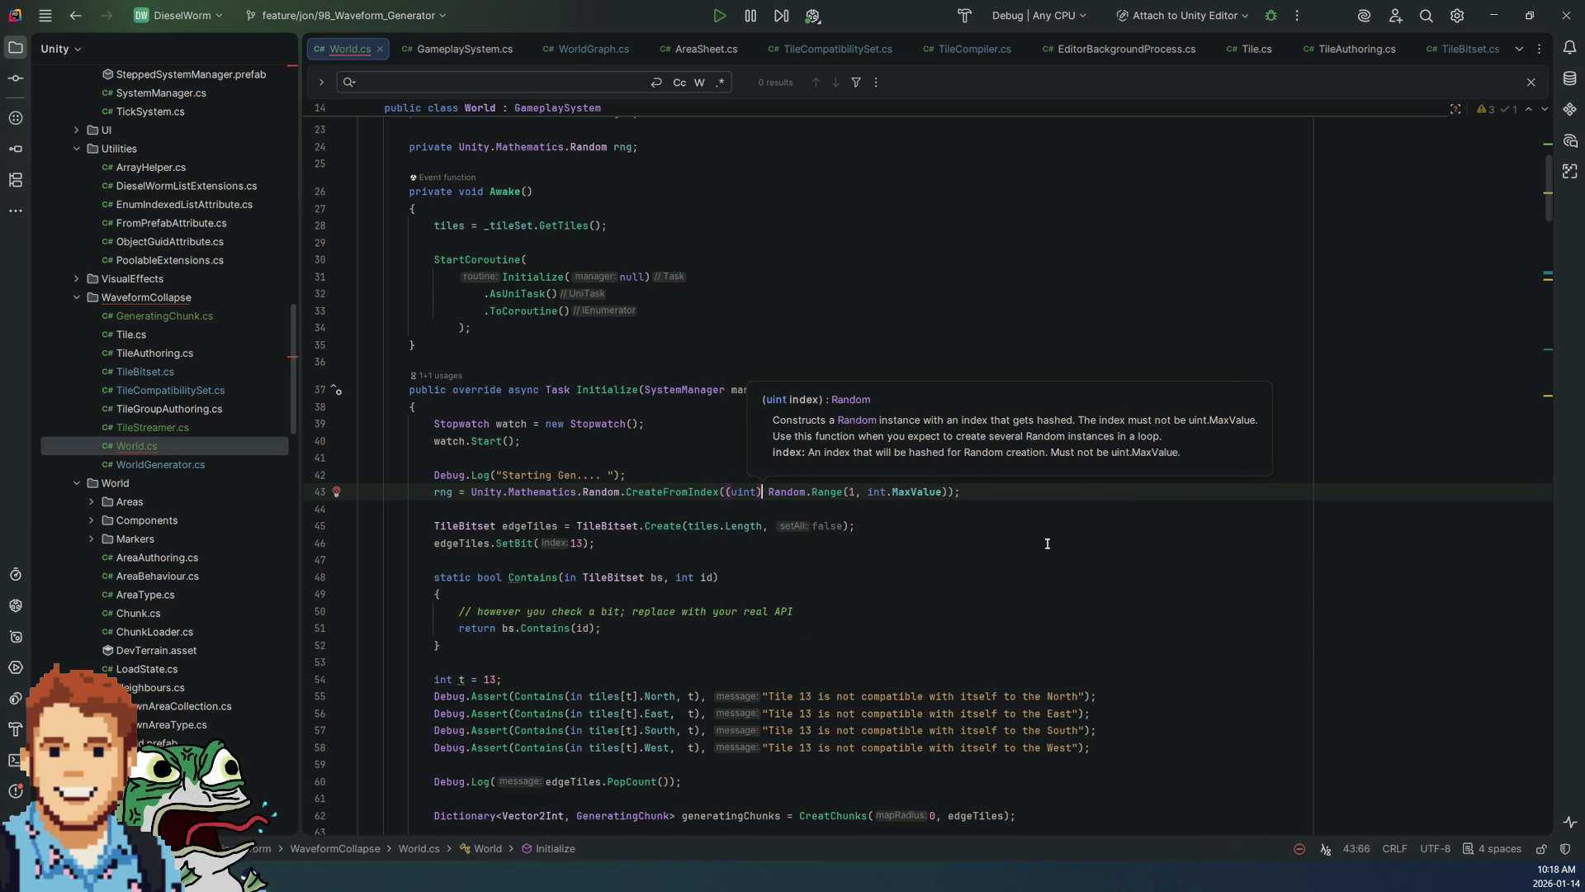
pyautogui.press('BackSpace')
pyautogui.click(1046, 543)
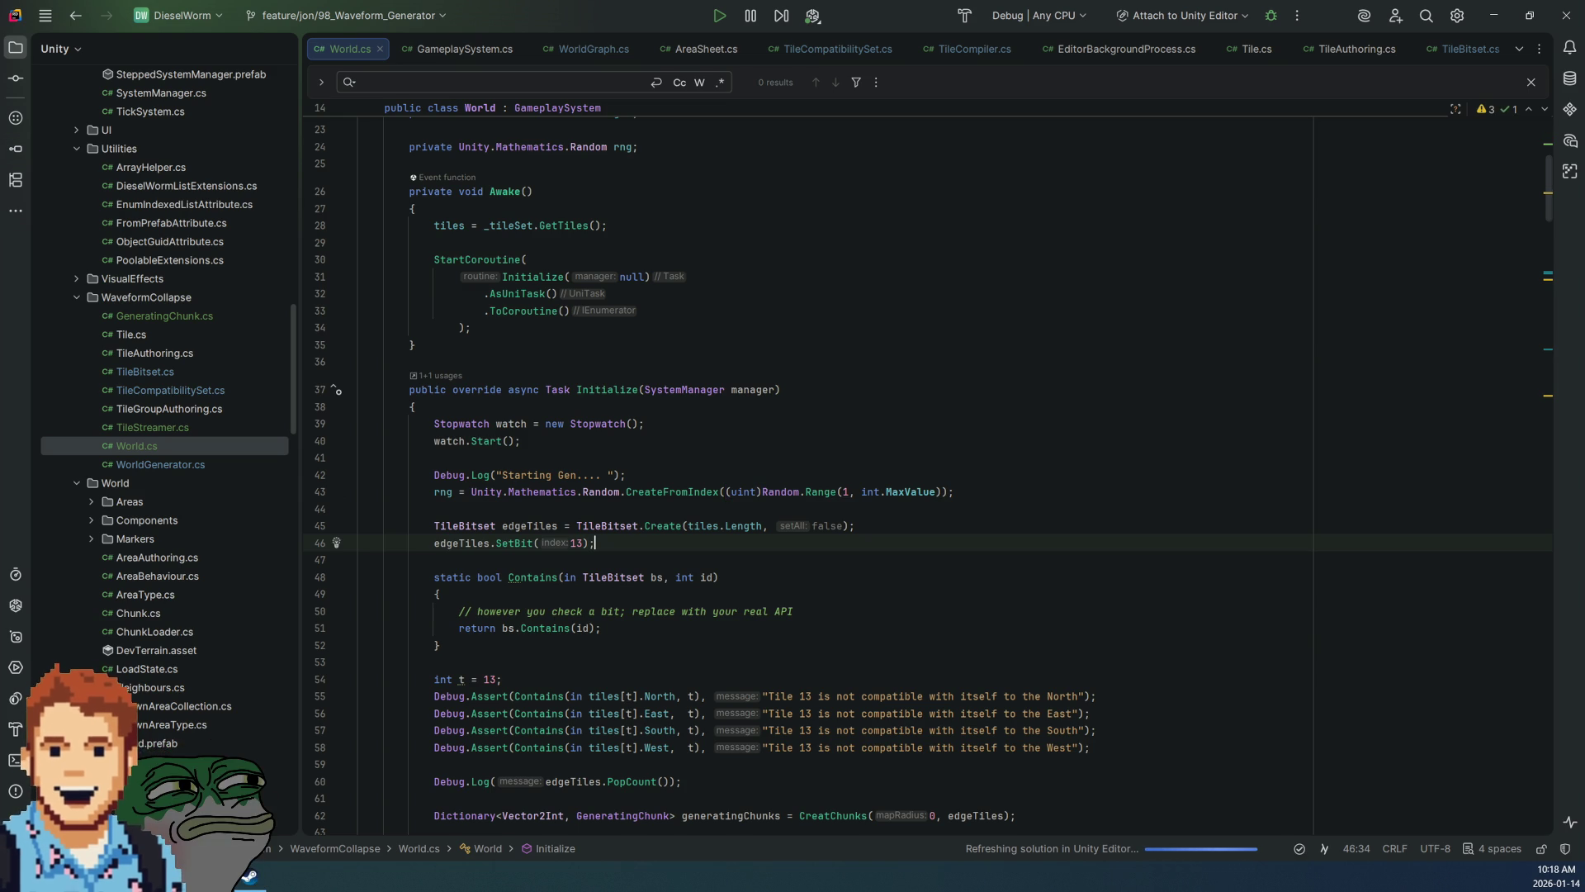
pyautogui.hotkey('alt', 'Tab')
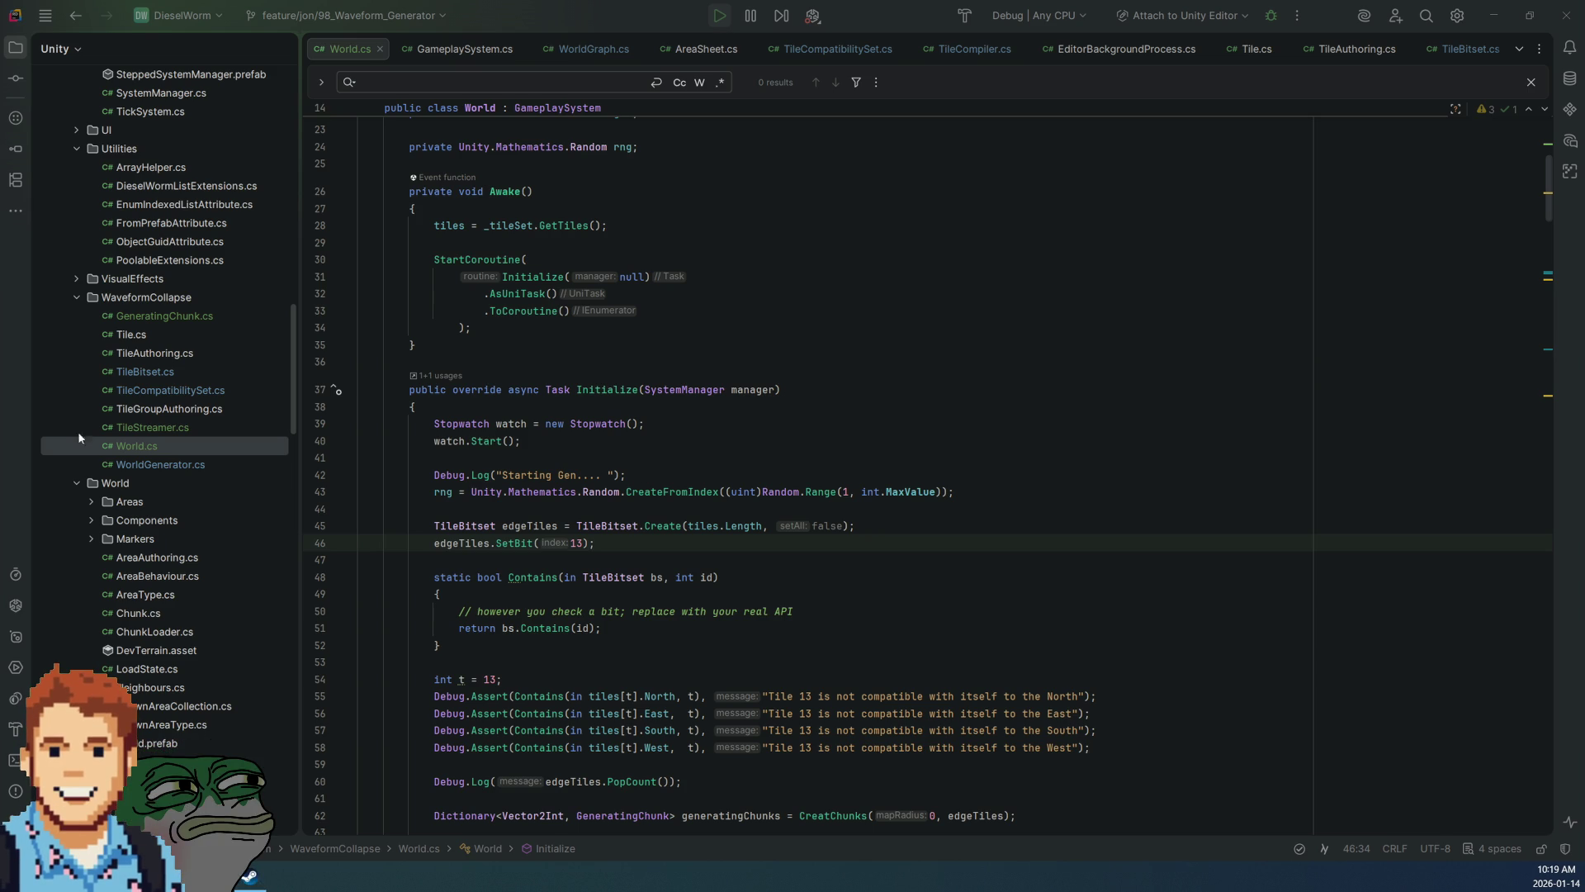
pyautogui.scroll(-10, 575, 377)
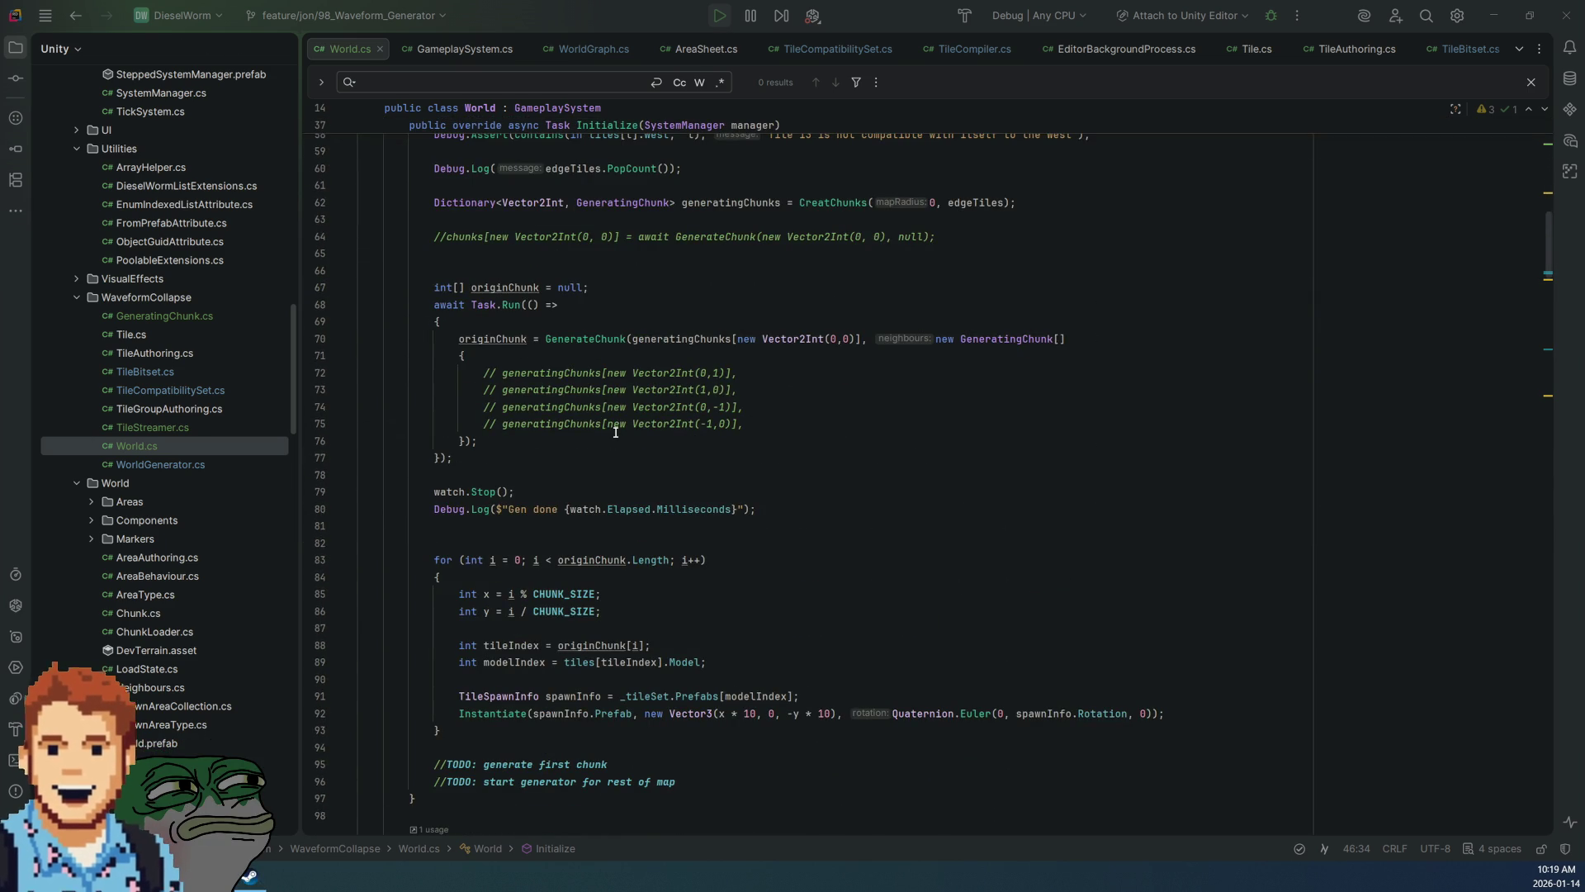
pyautogui.scroll(-13, 615, 432)
pyautogui.scroll(-7, 590, 496)
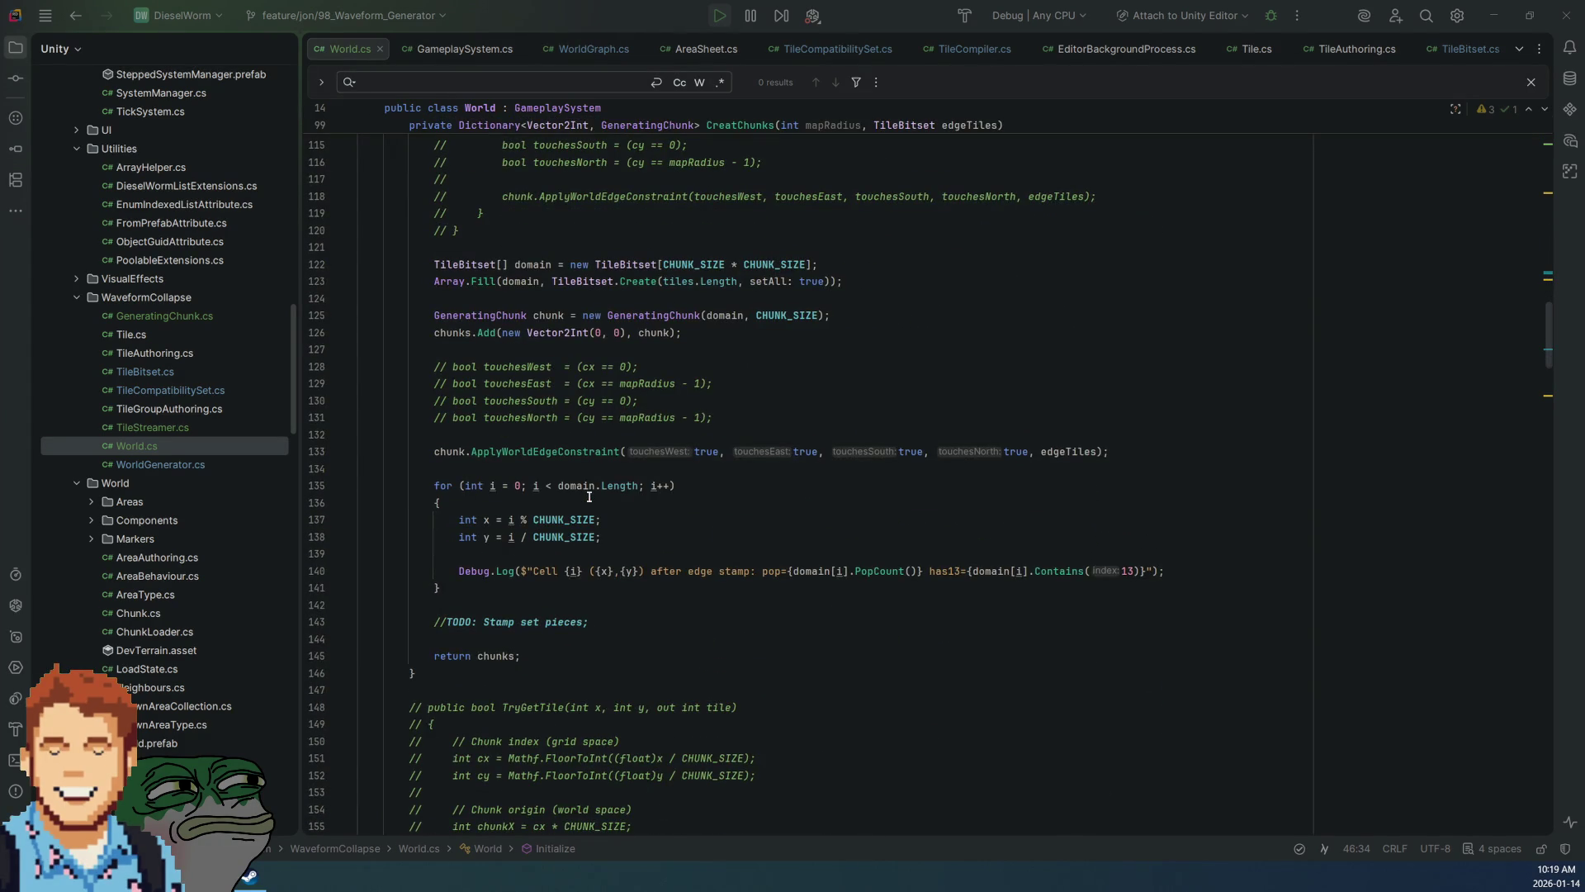
pyautogui.scroll(6, 589, 495)
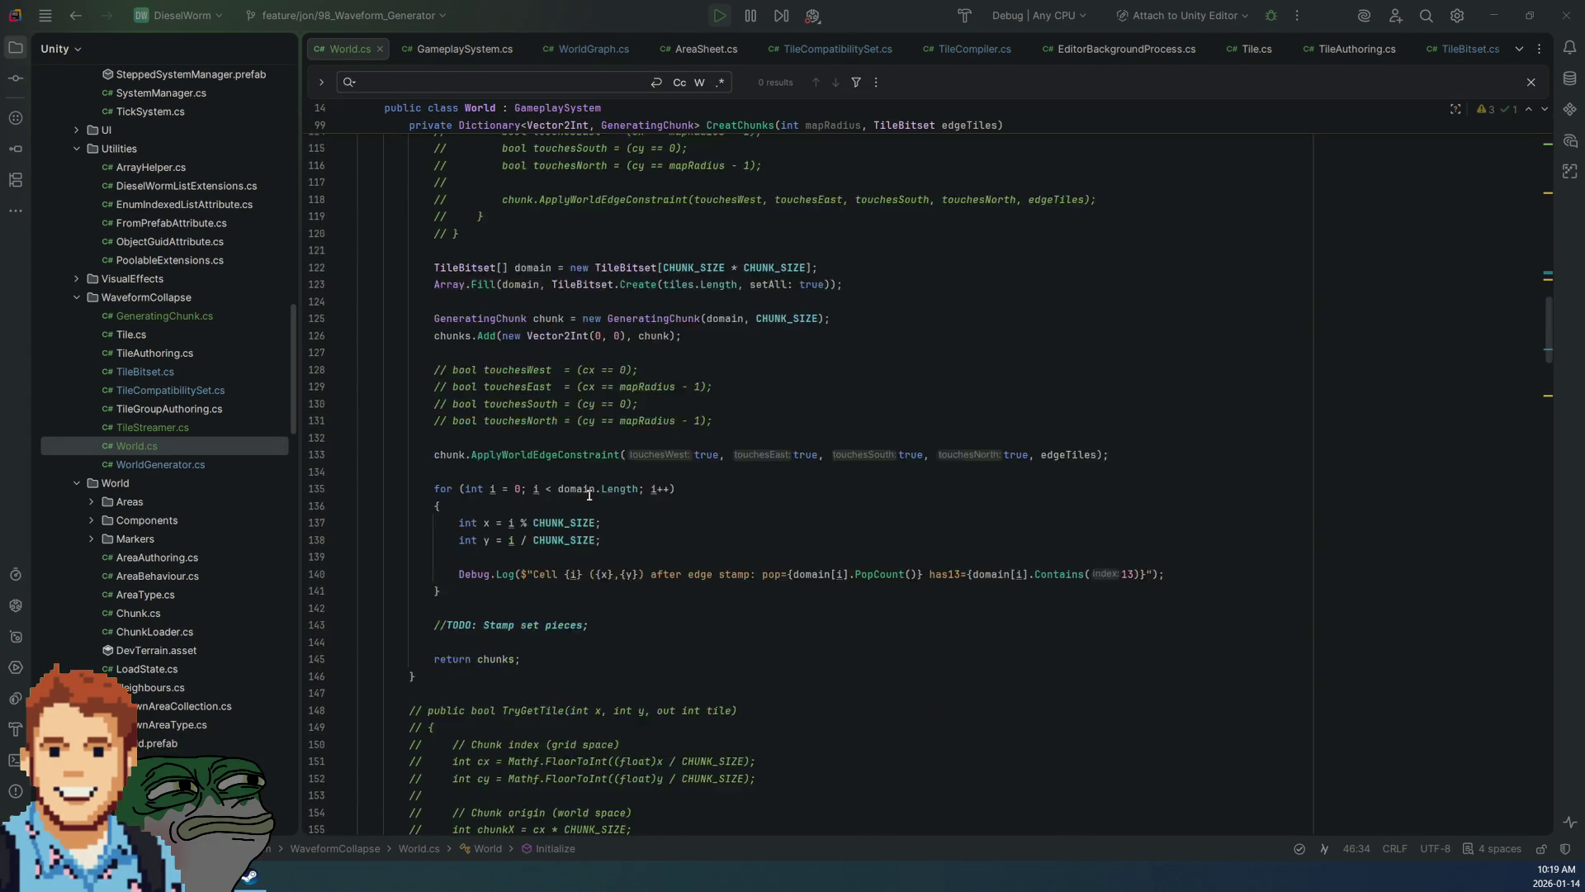
pyautogui.scroll(11, 589, 495)
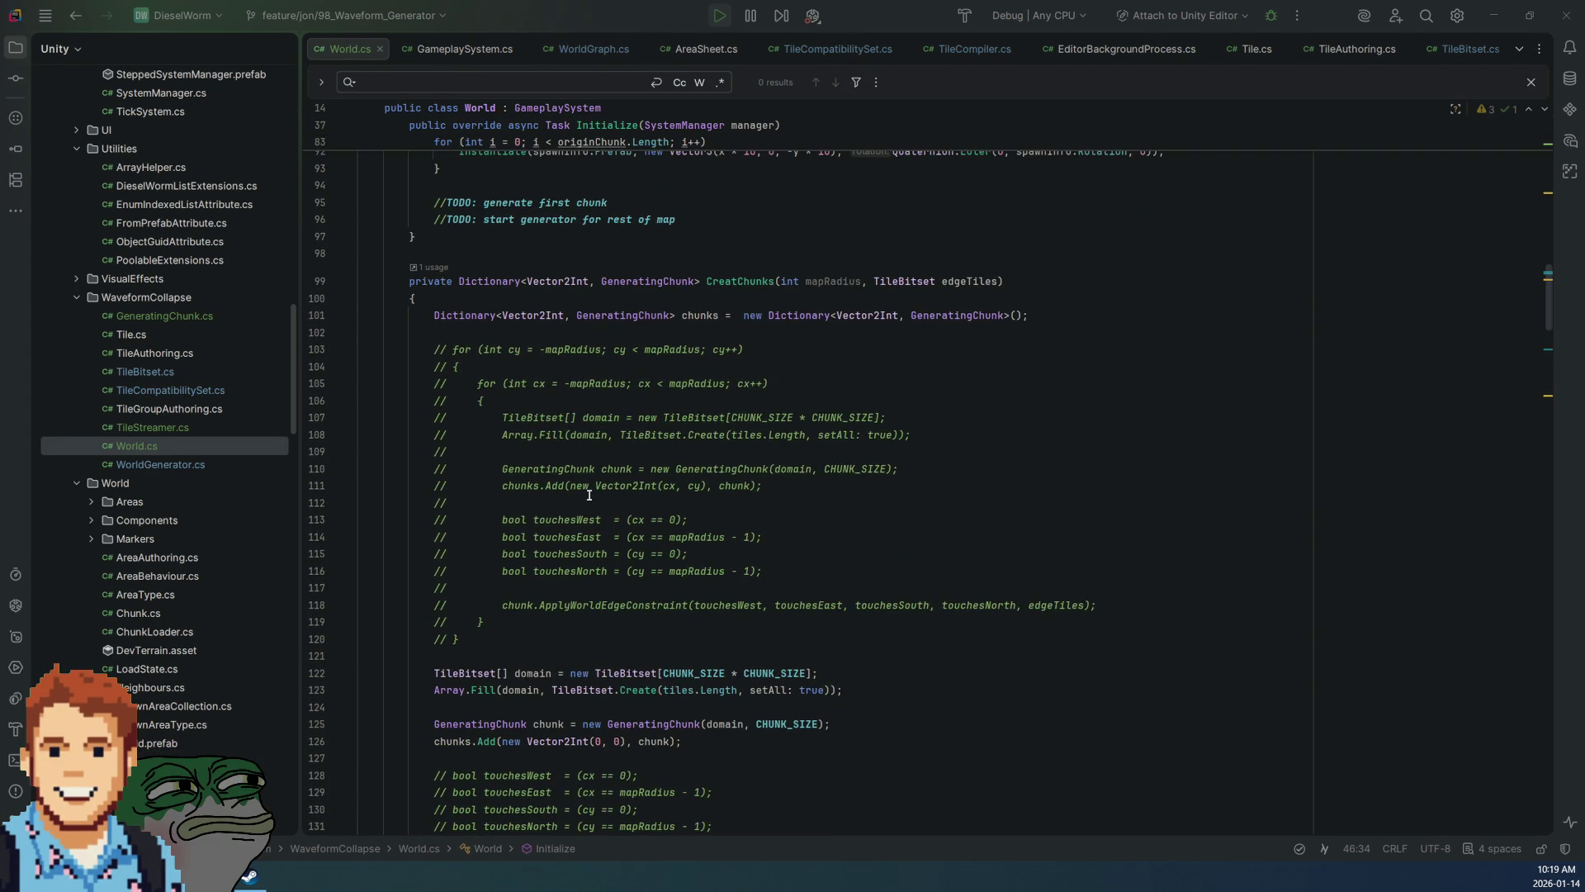
pyautogui.scroll(4, 590, 494)
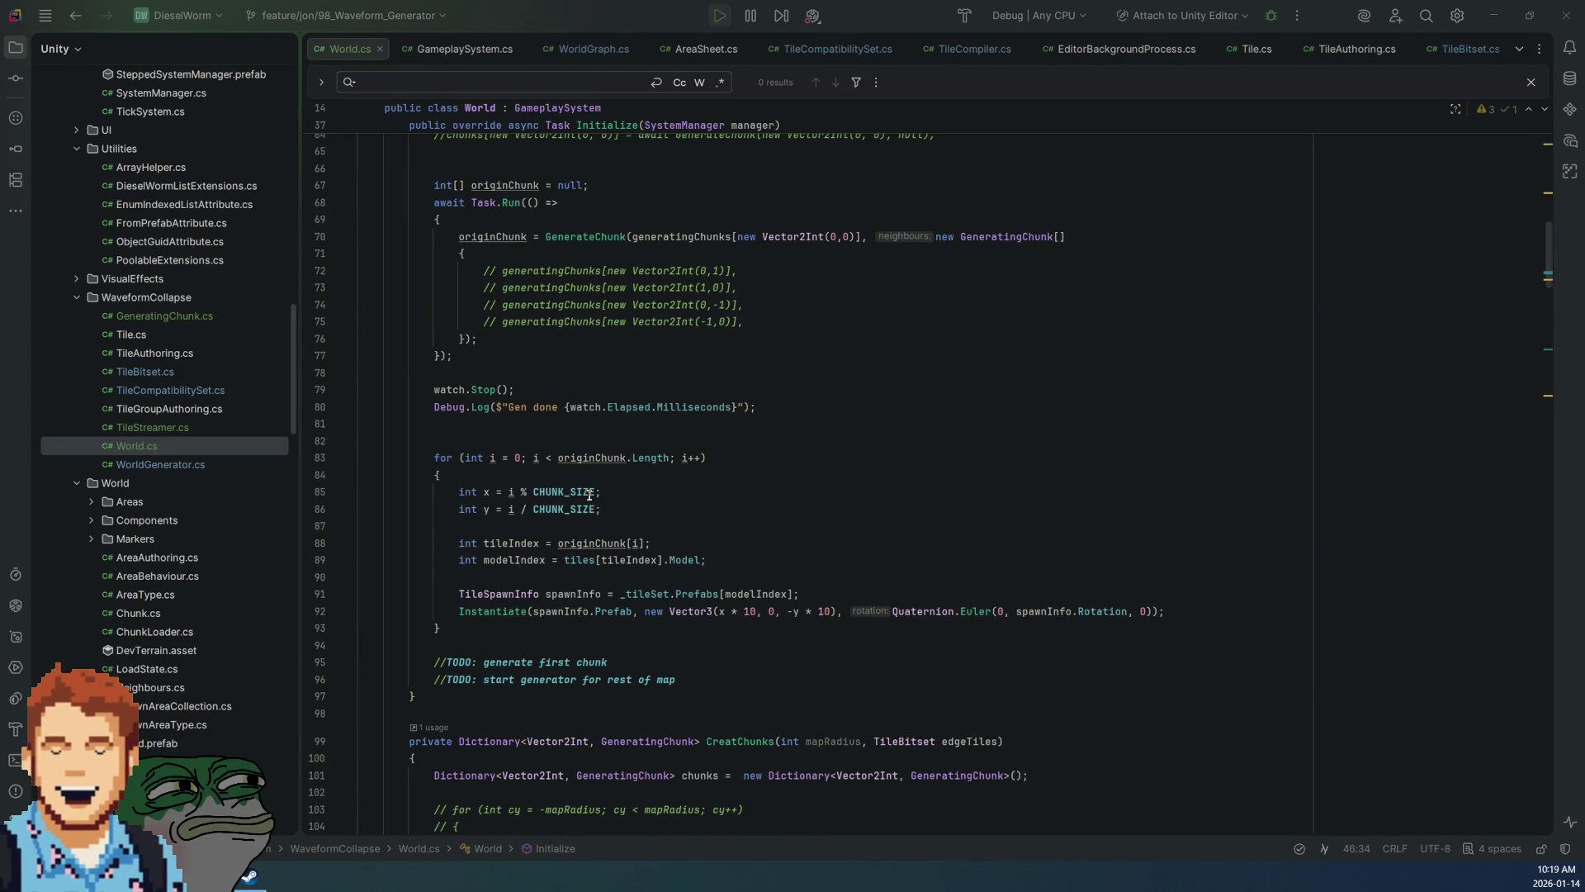
pyautogui.scroll(3, 589, 494)
pyautogui.scroll(7, 589, 494)
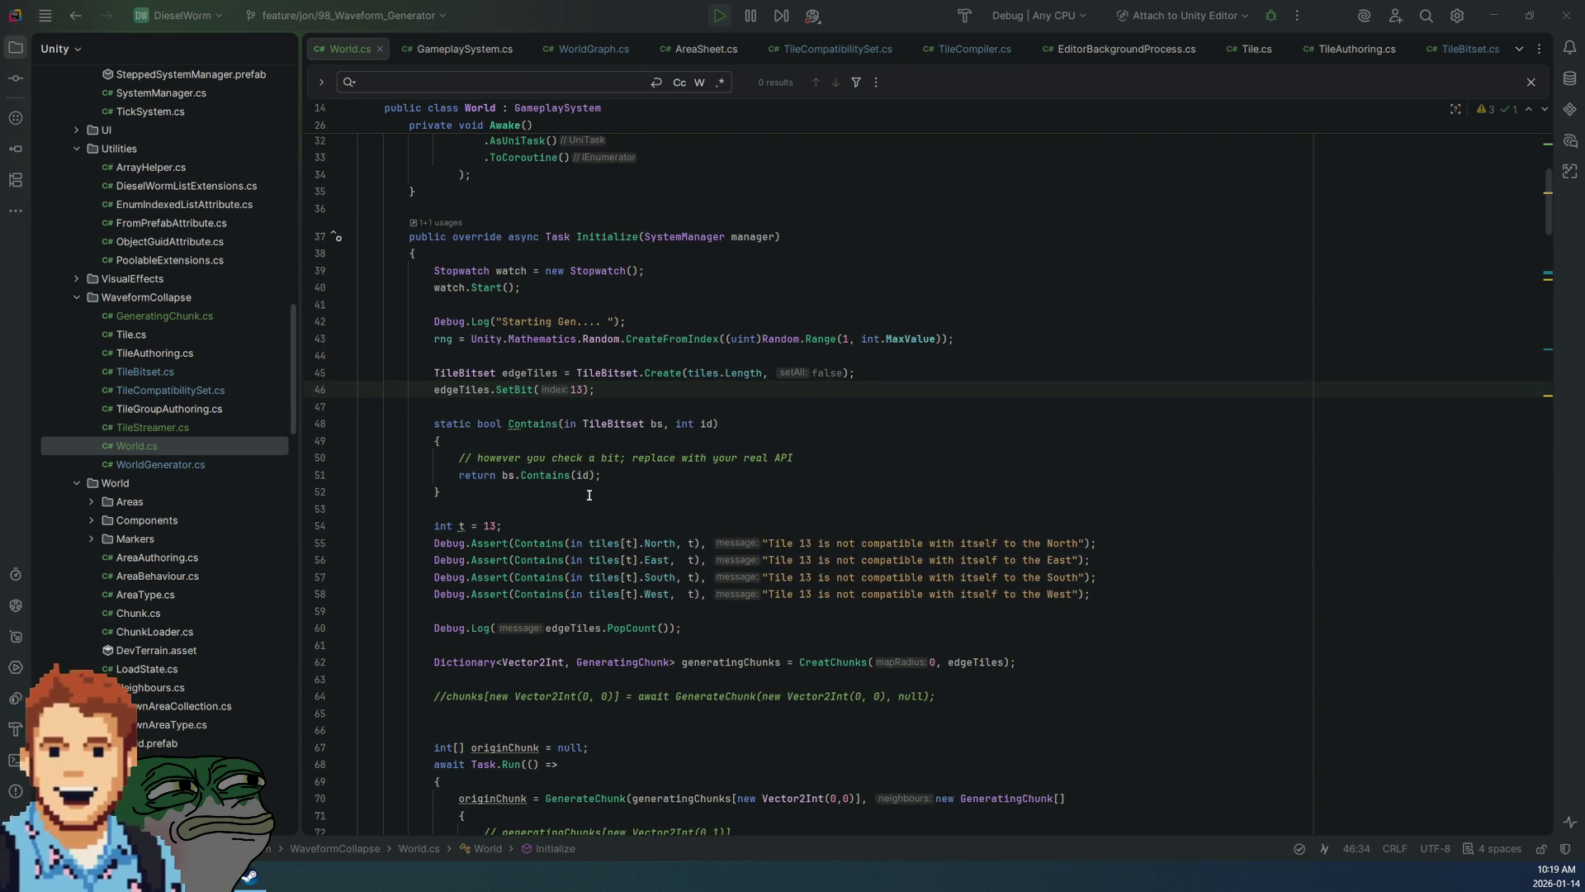
pyautogui.scroll(6, 590, 494)
pyautogui.scroll(-20, 589, 495)
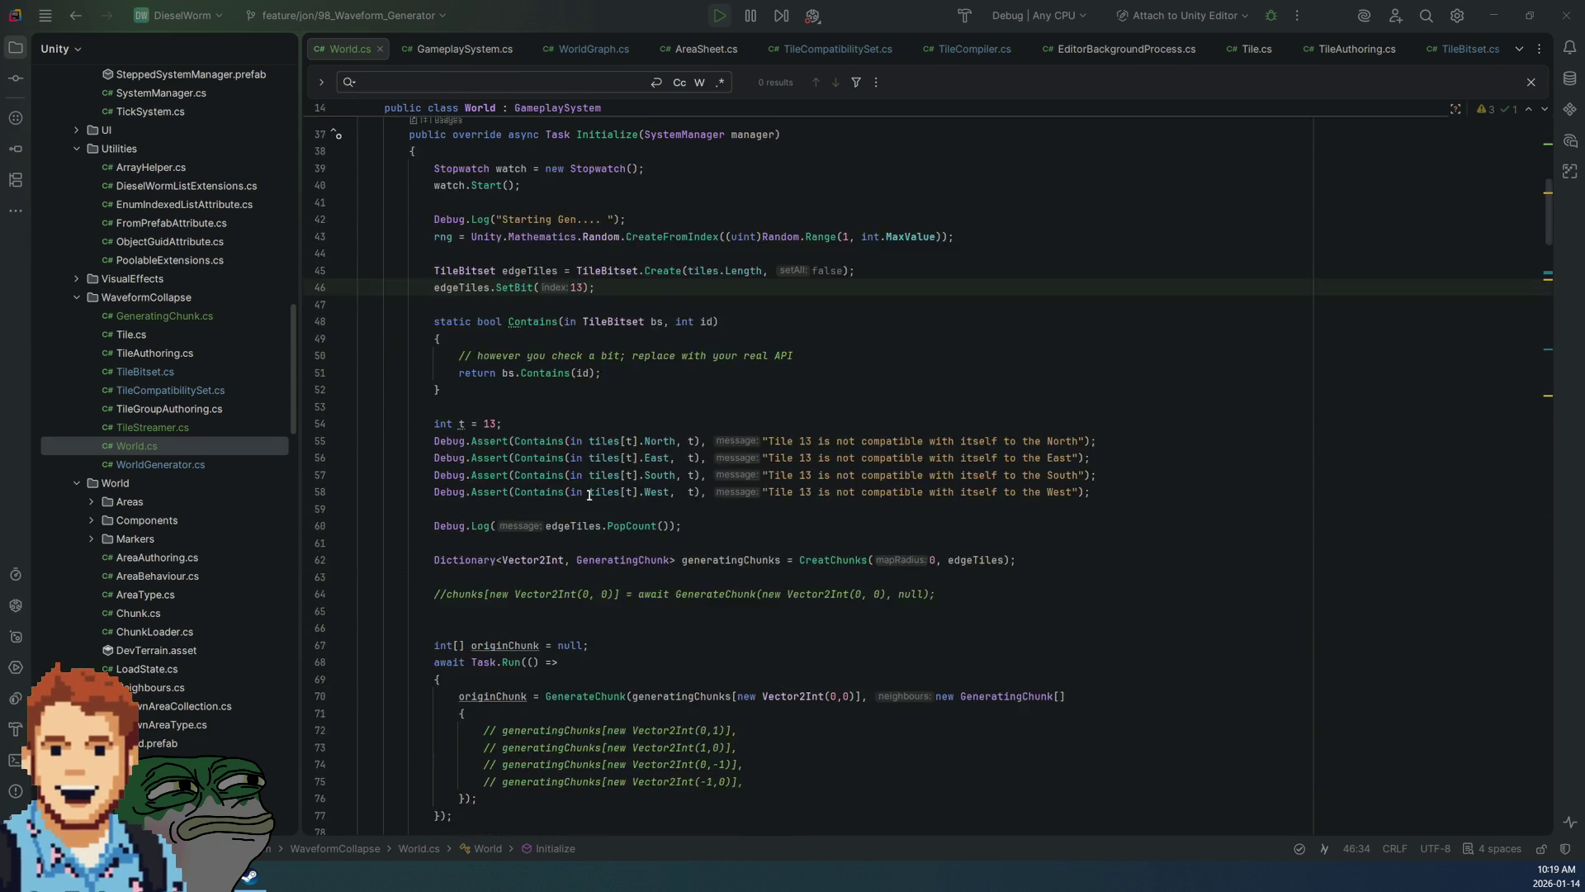
pyautogui.scroll(-8, 589, 494)
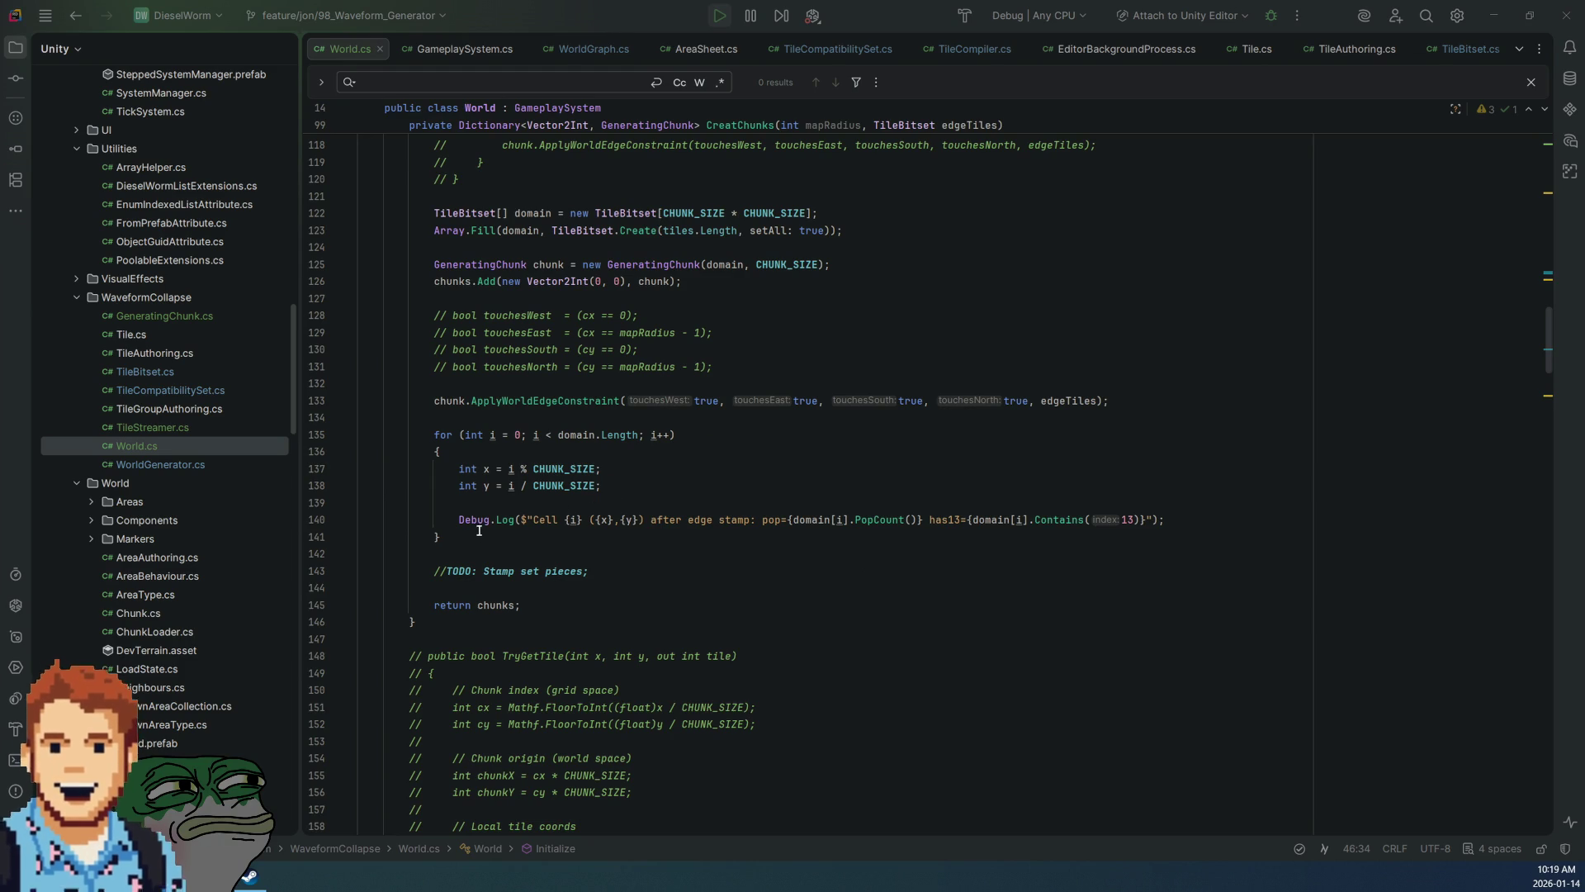
# Step: Comment out the per-cell Debug.Log for-loop in CreatChunks with Ctrl+/
pyautogui.moveTo(441, 537); pyautogui.dragTo(440, 434)
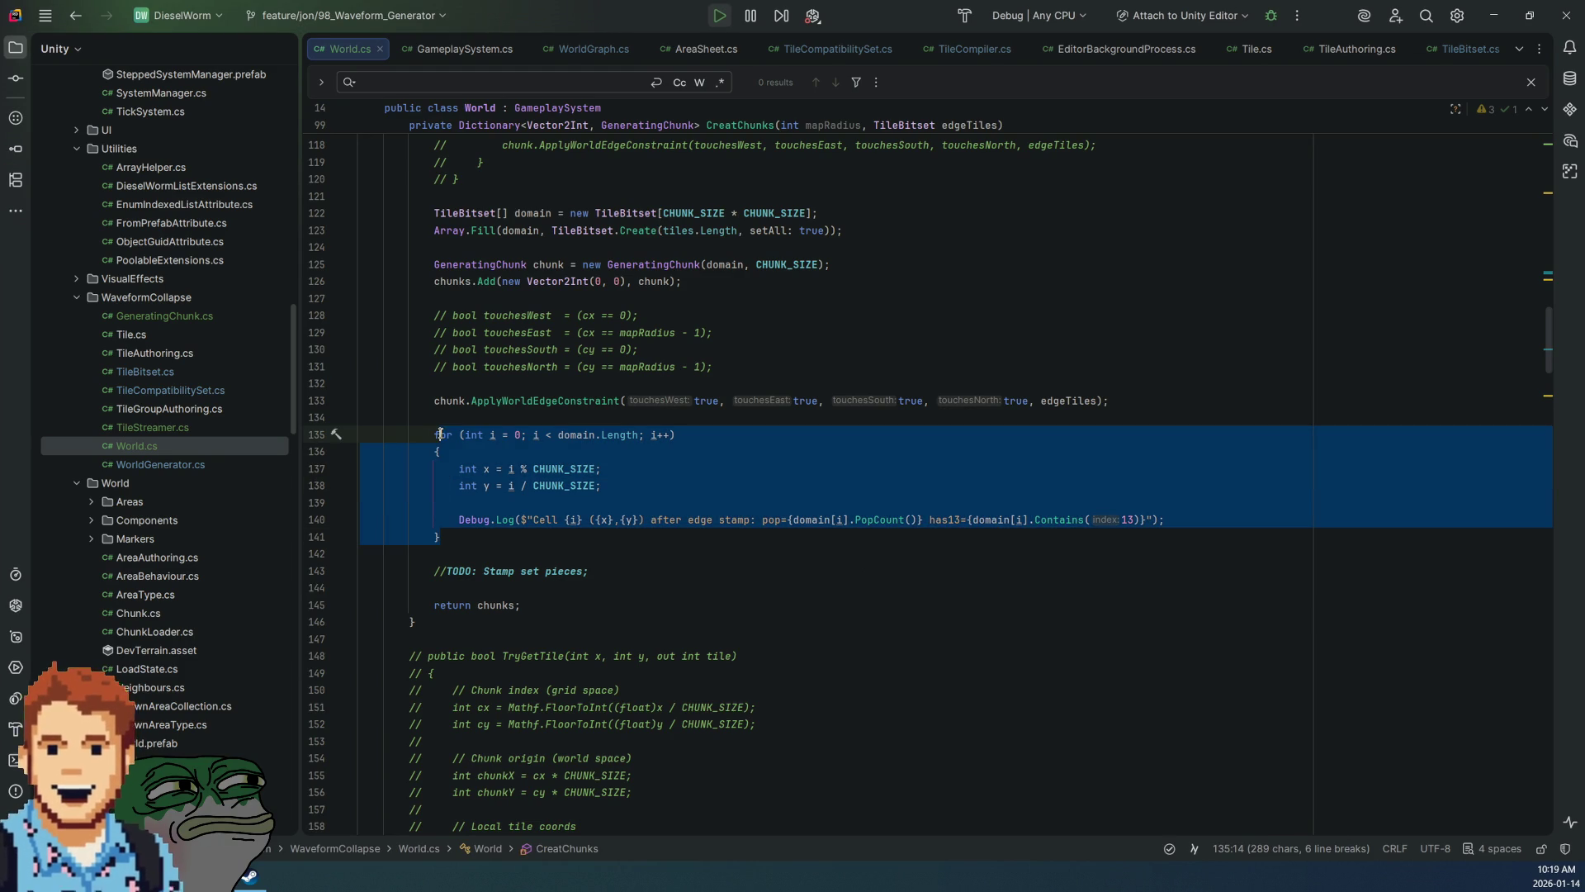
pyautogui.hotkey('ctrl', '/')
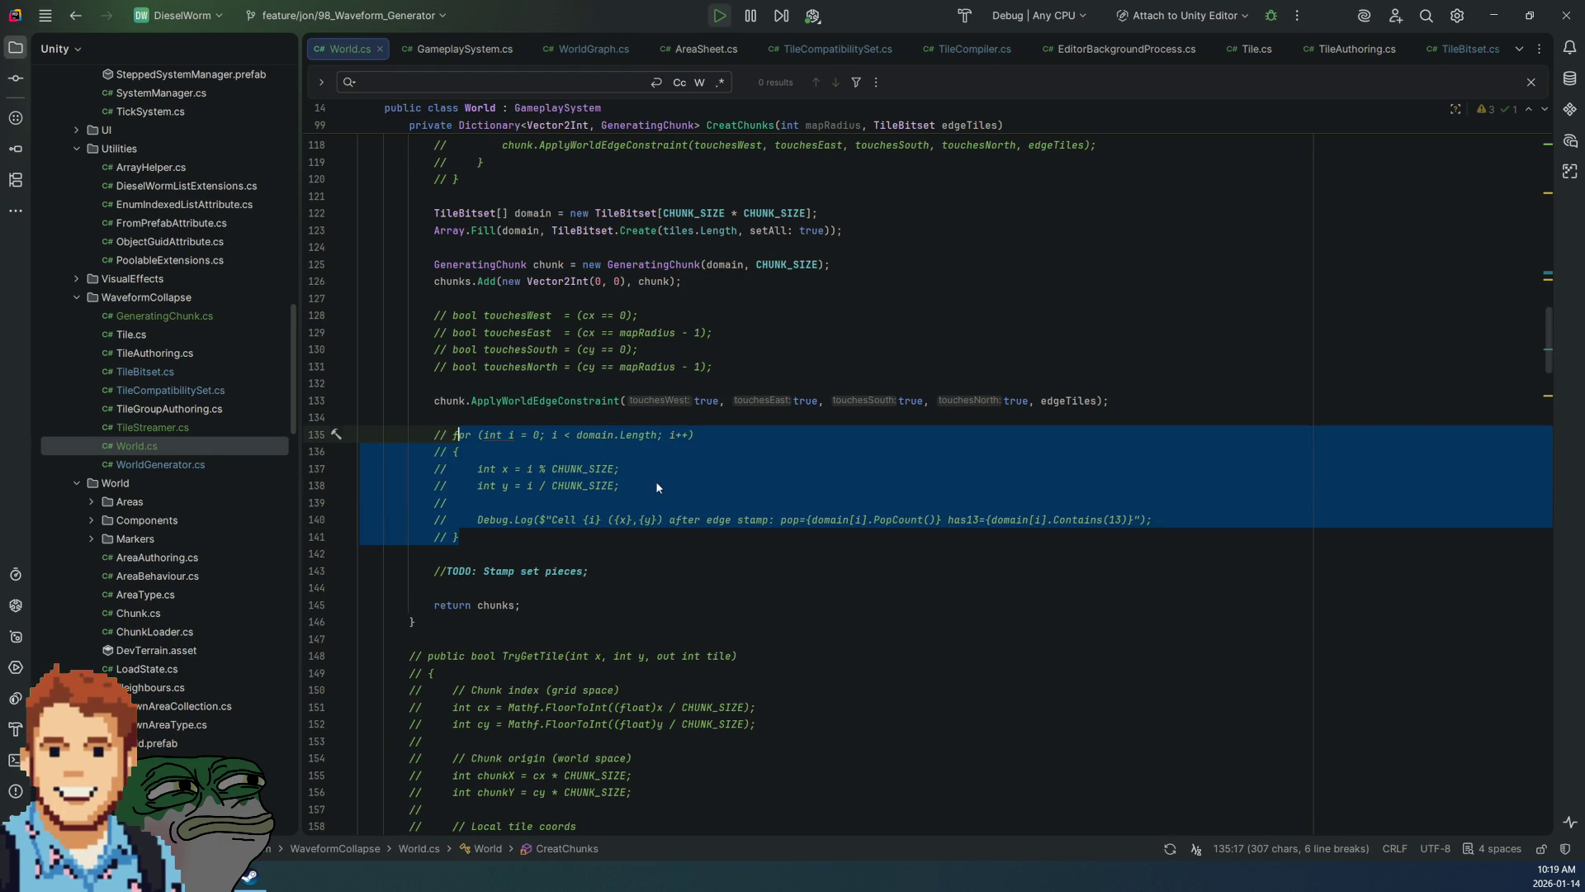
pyautogui.click(655, 483)
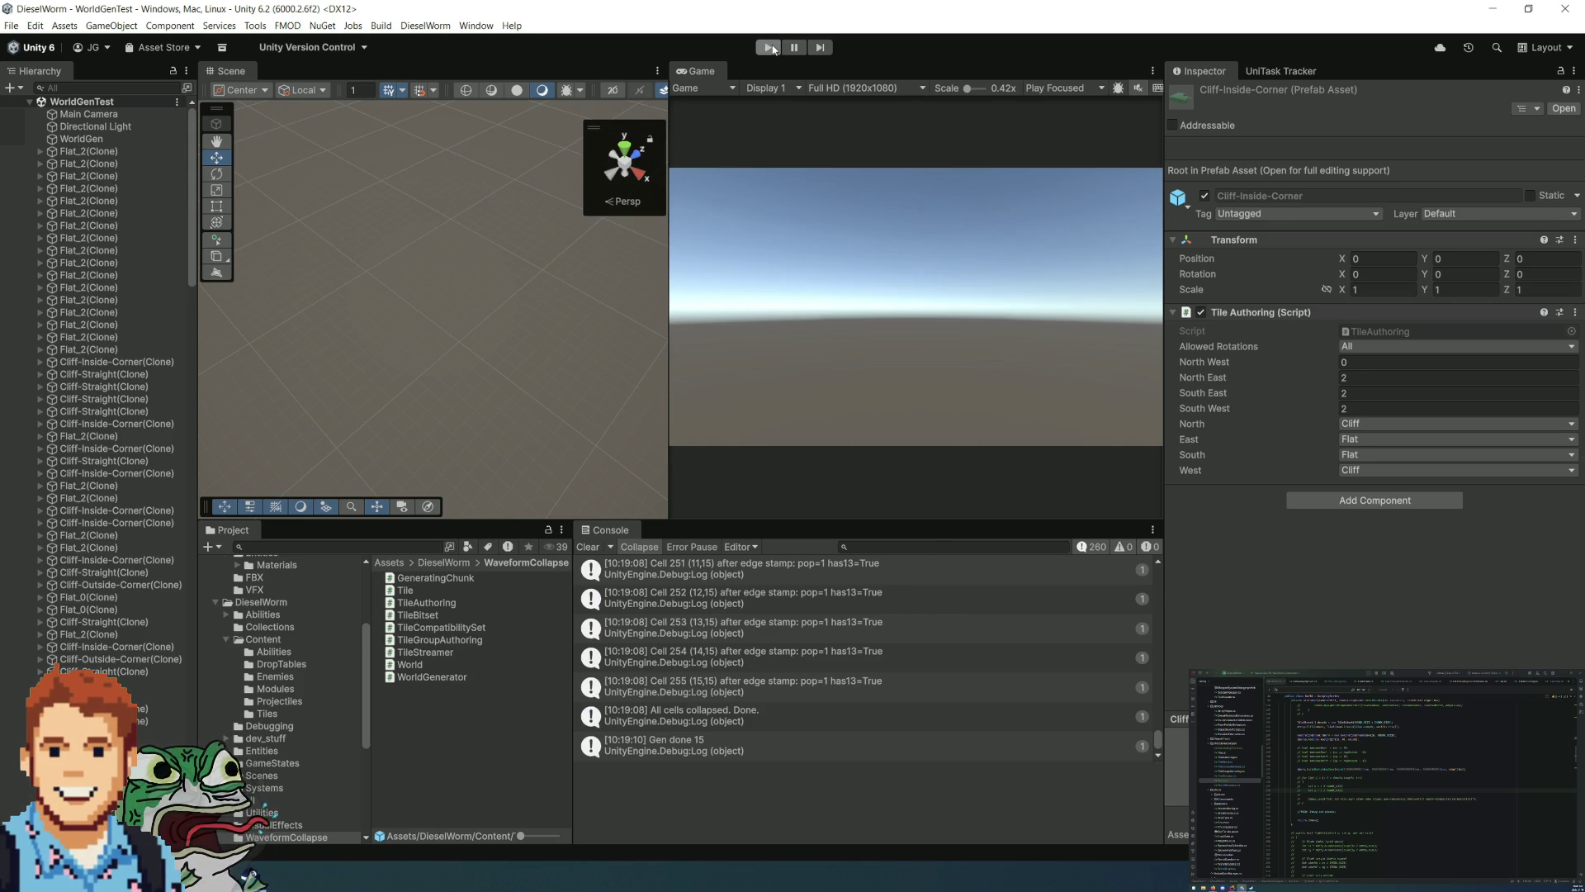
# Step: Enter Play mode and let WorldGenTest generate until 'Gen done 934' is logged
pyautogui.click(768, 47)
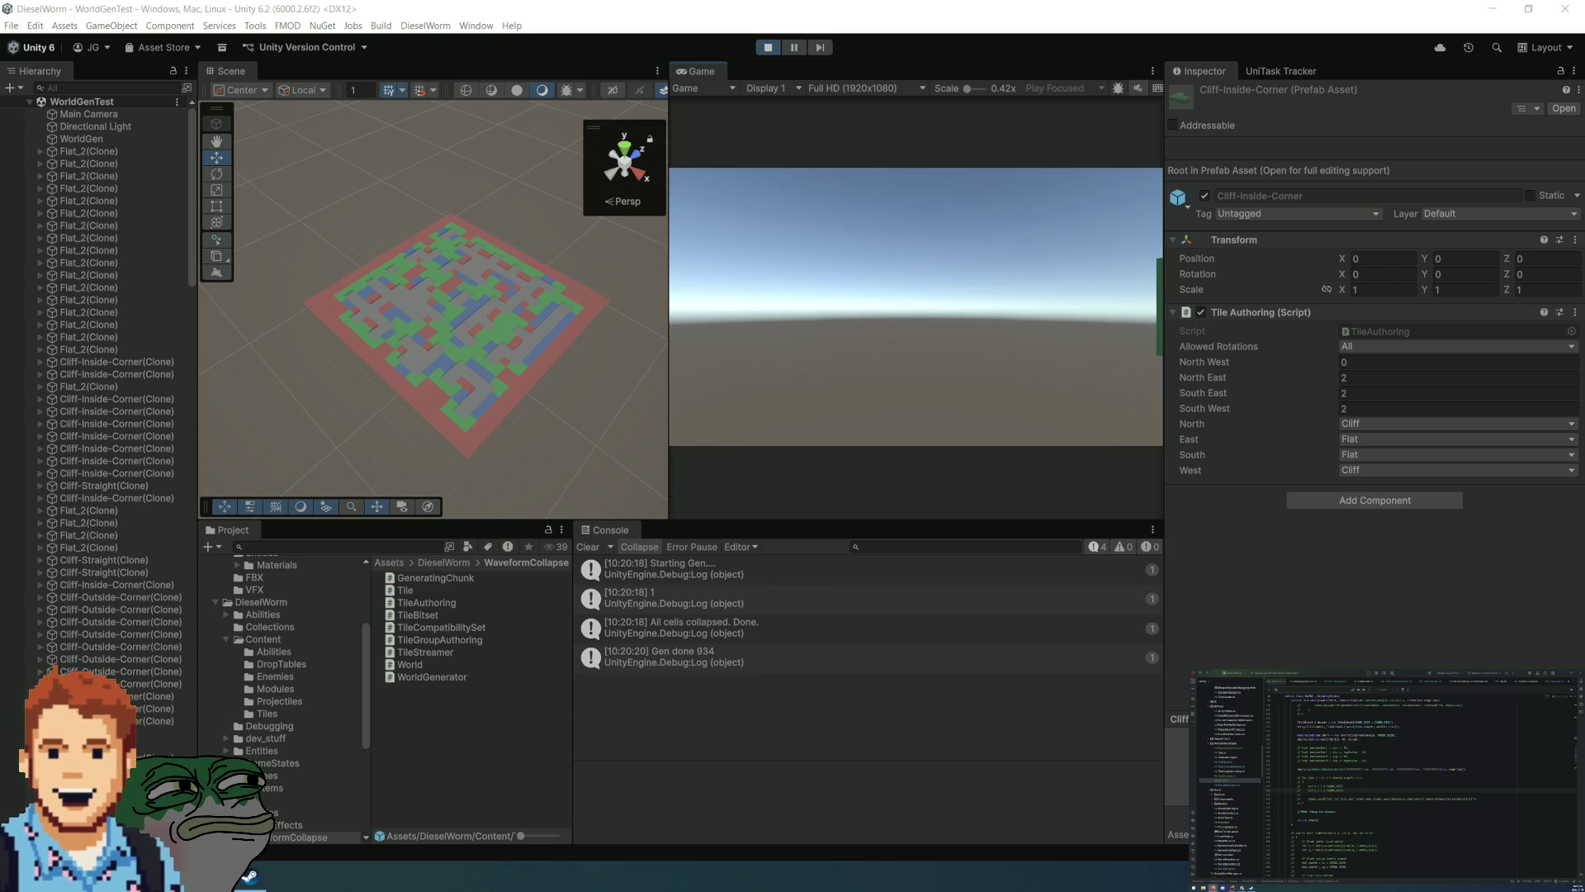
pyautogui.moveTo(531, 336)
pyautogui.mouseDown()
pyautogui.moveTo(576, 319)
pyautogui.moveTo(525, 305)
pyautogui.mouseUp()
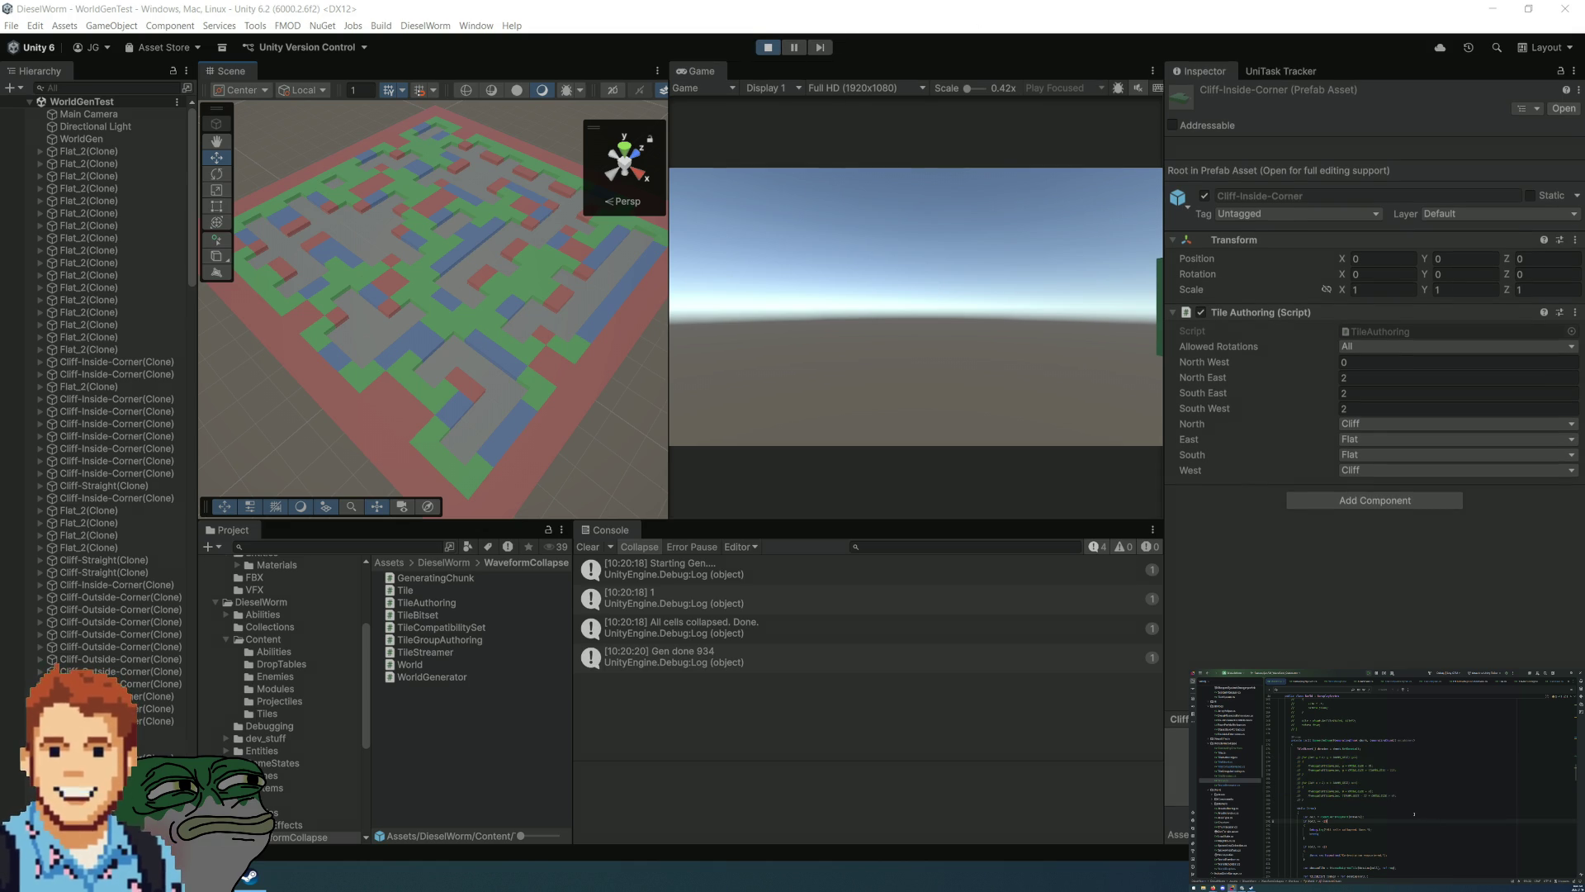
# Step: Stop, clear the Console, and rerun WorldGenTest until it fails with 'cell 16 became empty', then stop
pyautogui.click(766, 47)
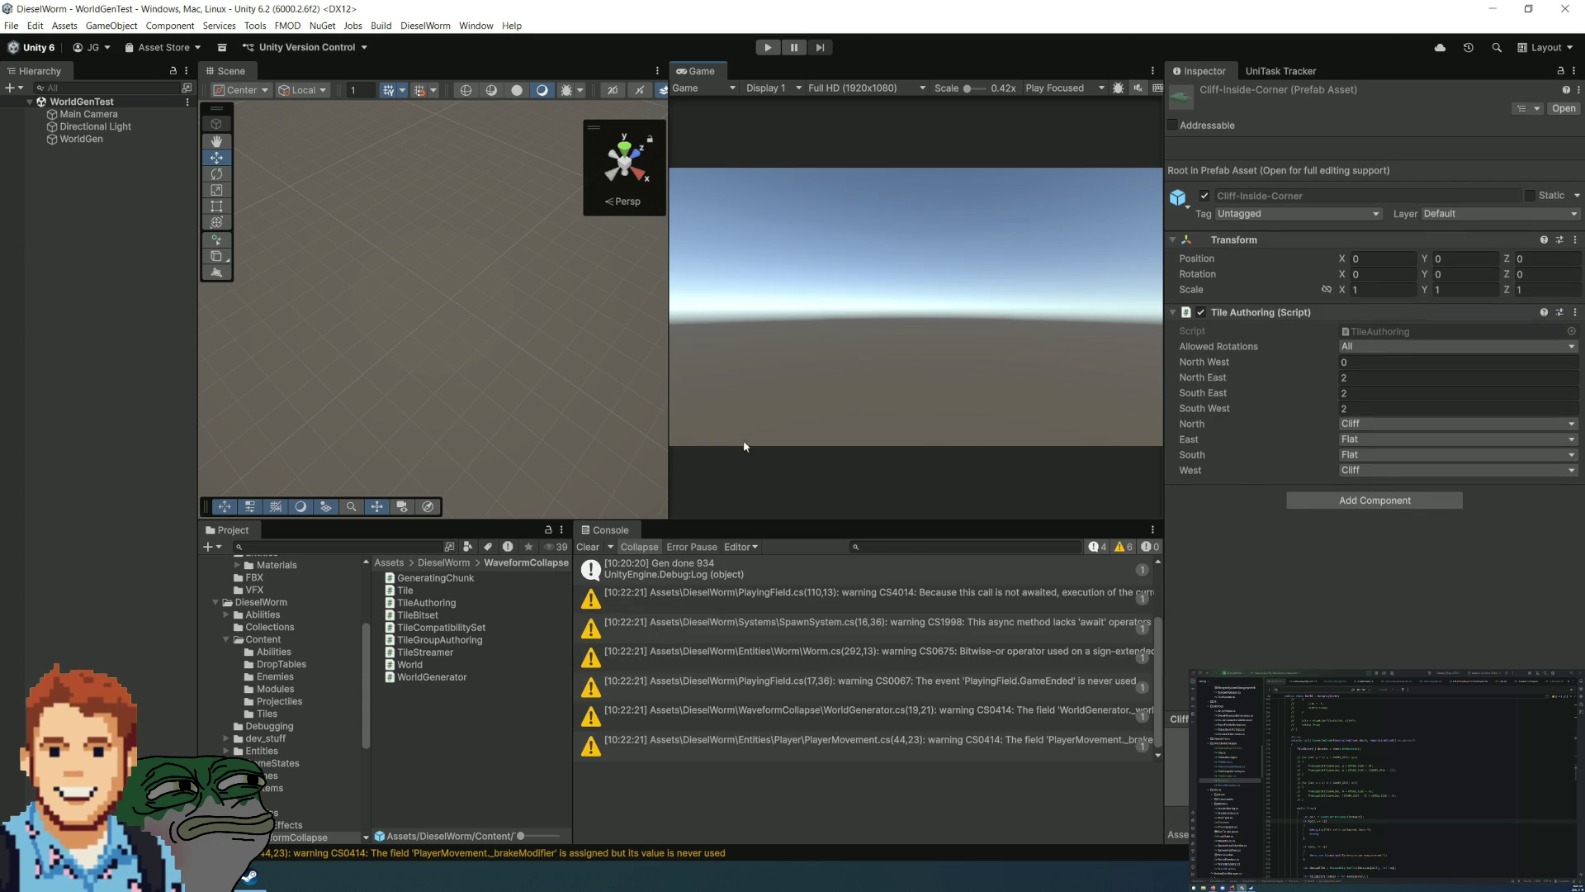
pyautogui.click(587, 548)
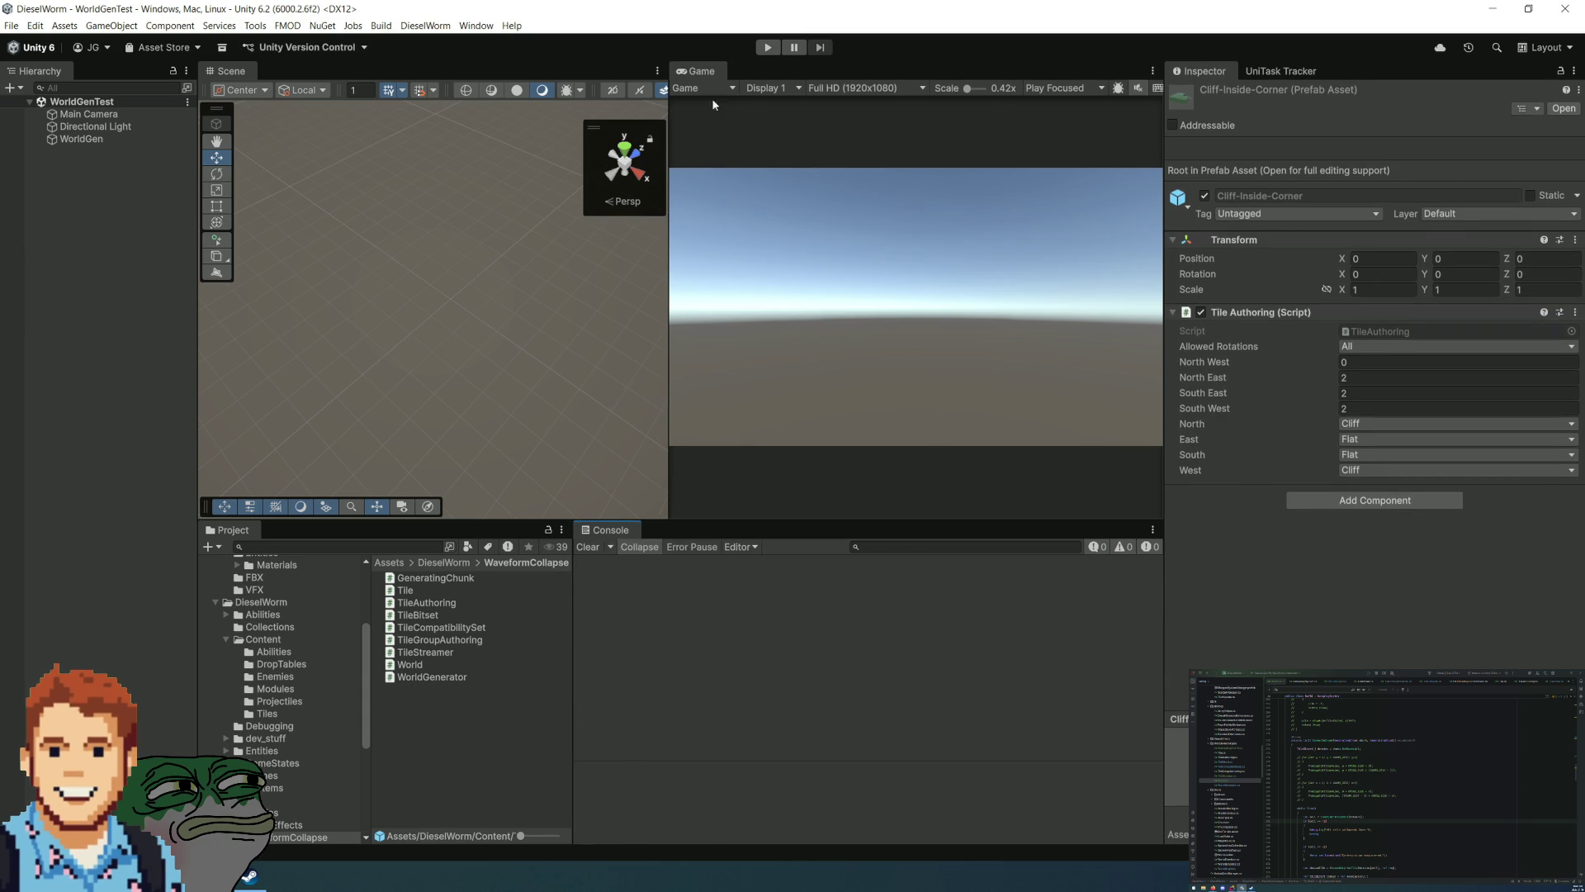
pyautogui.click(769, 48)
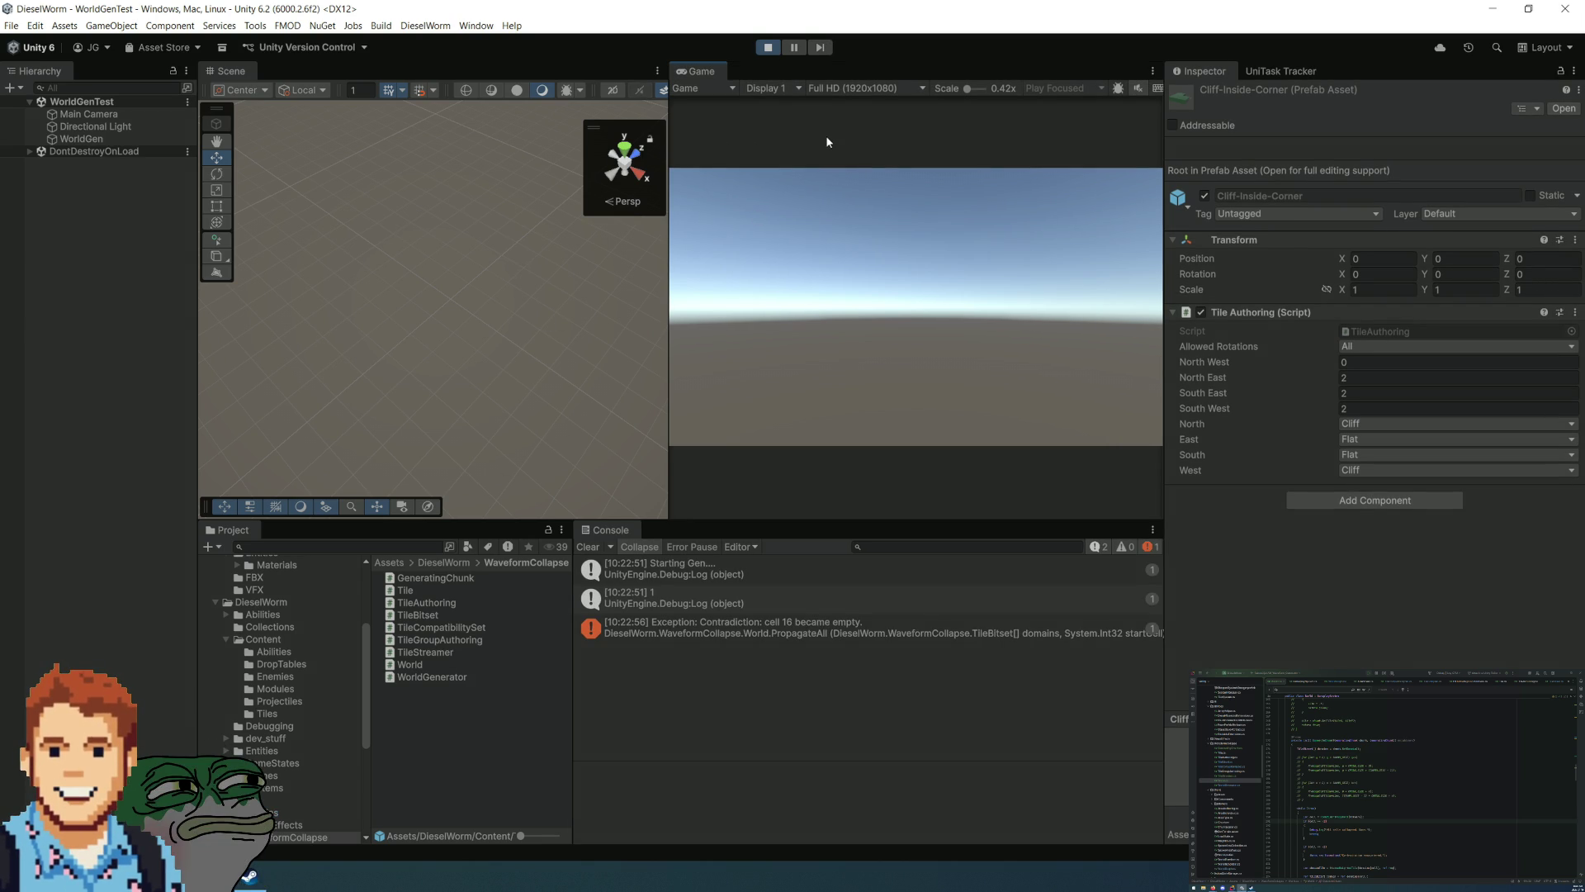
pyautogui.click(766, 49)
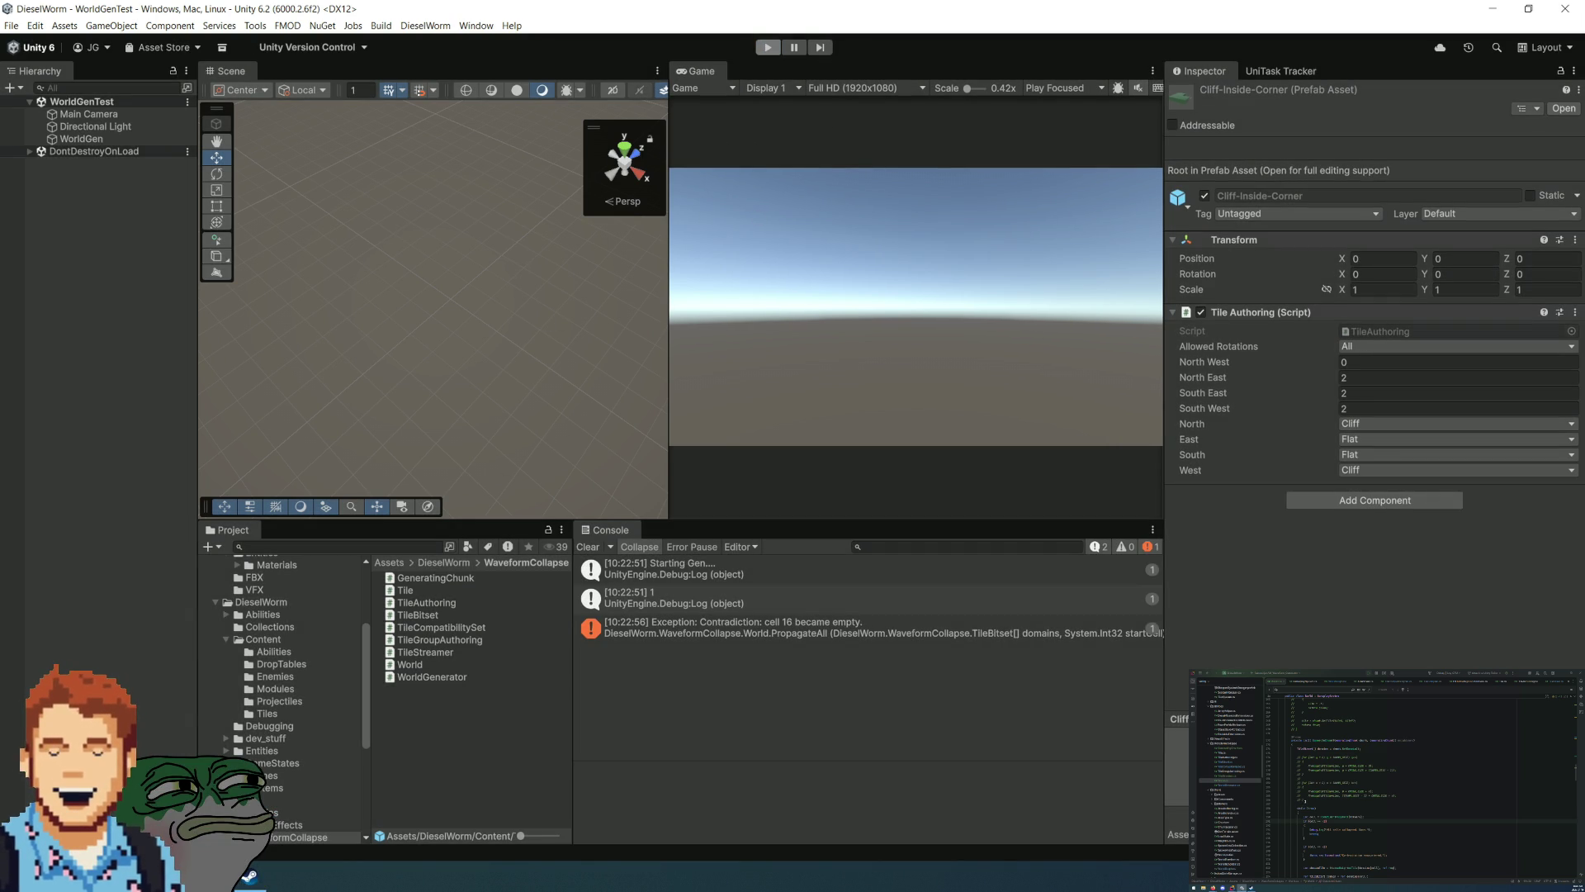
# Step: Select and deselect a block of script lines, then empty the Console of recompile warnings
pyautogui.moveTo(1280, 785); pyautogui.dragTo(1273, 757)
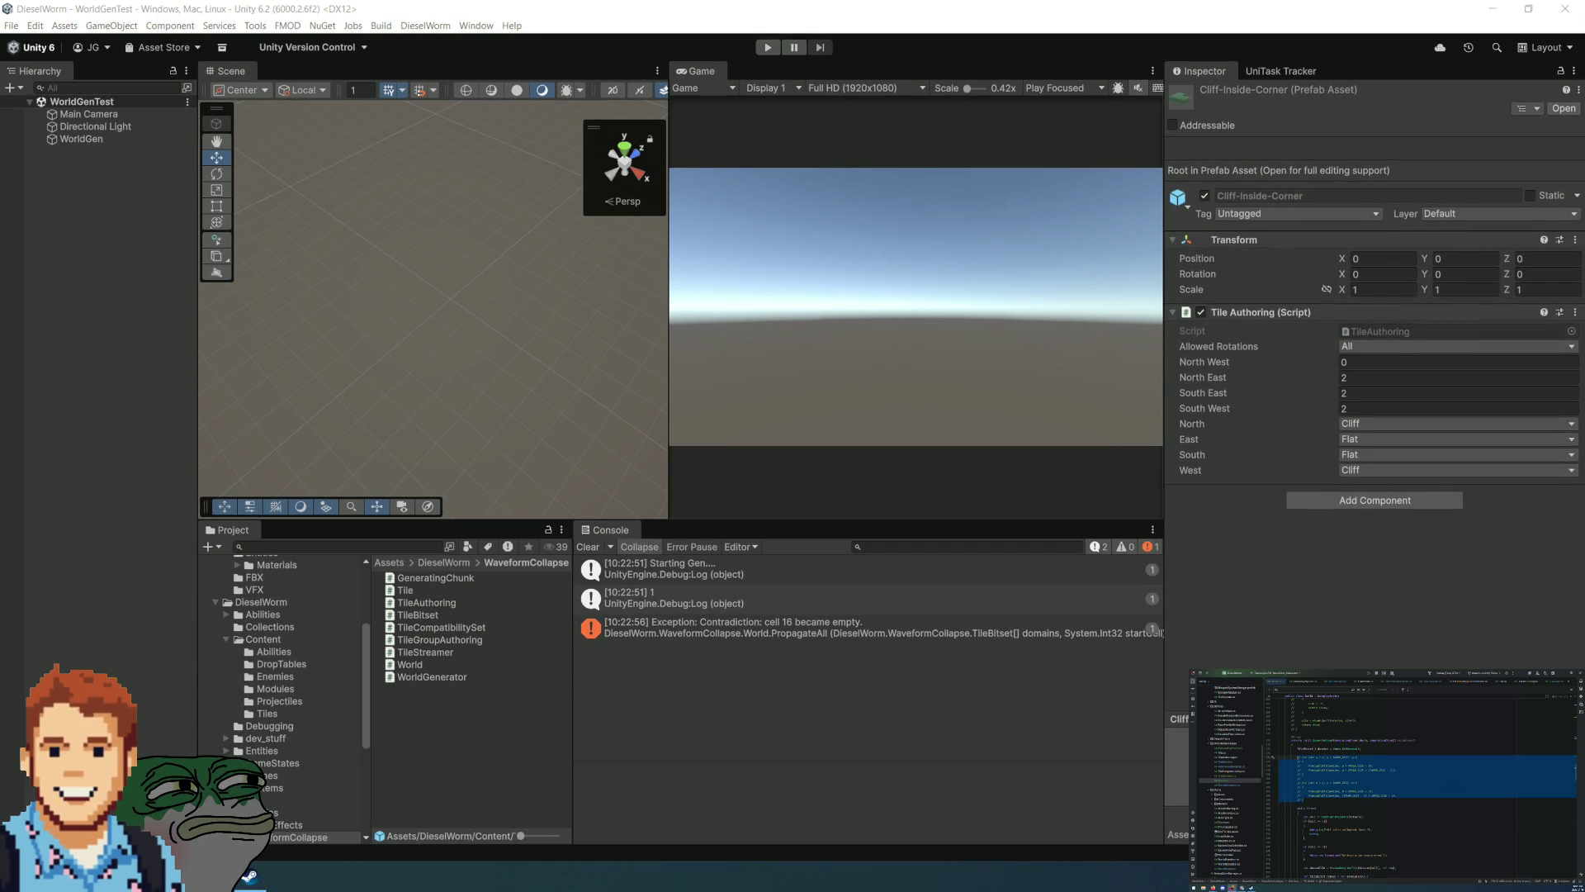
pyautogui.click(1272, 757)
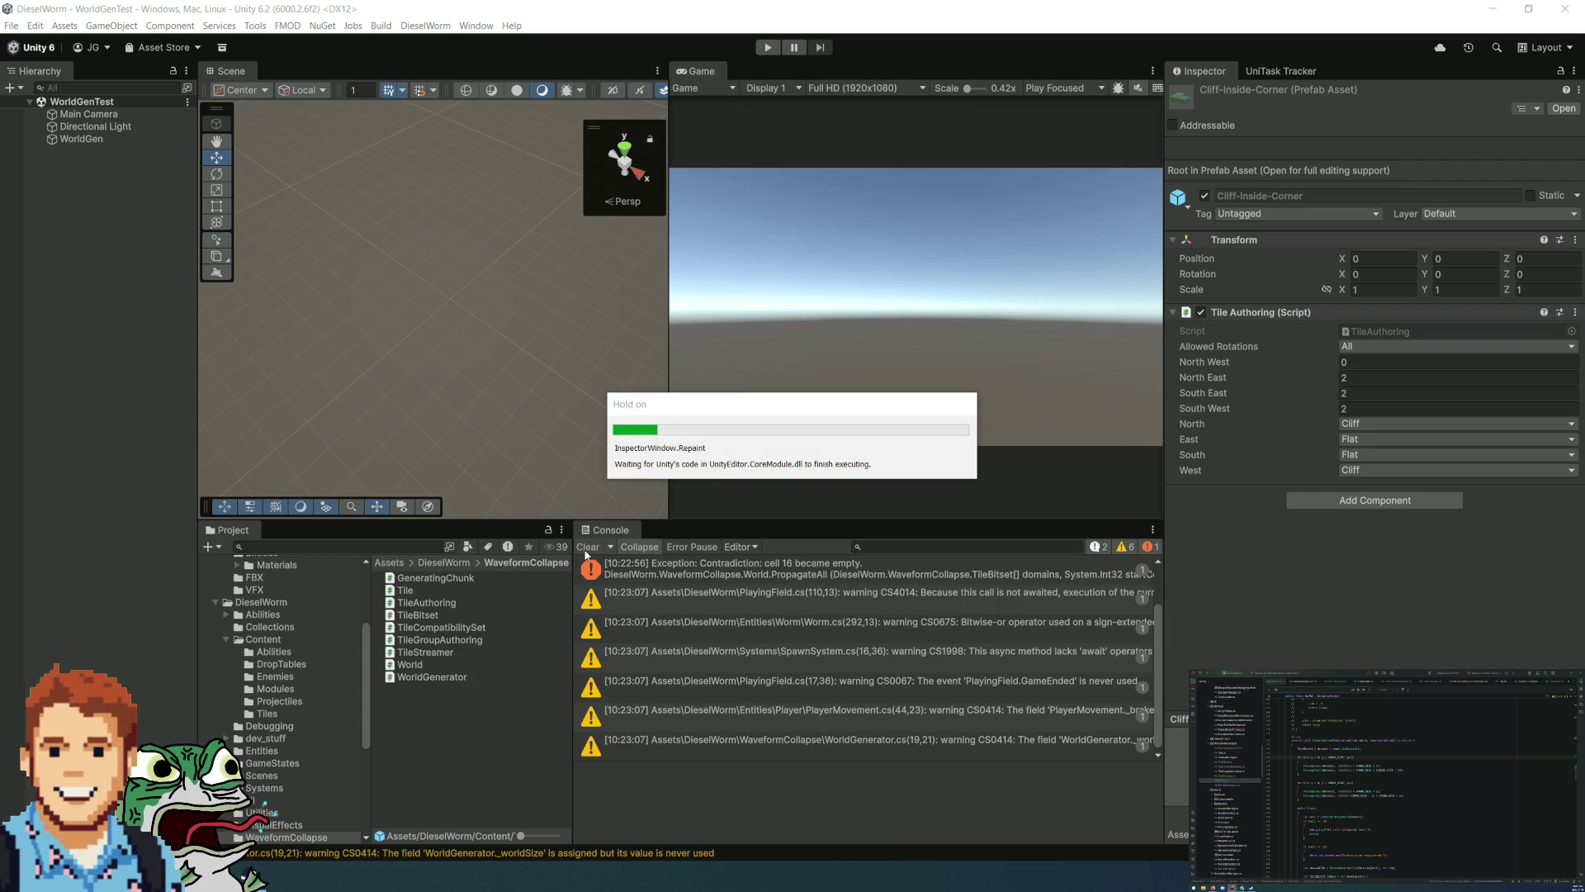
pyautogui.click(588, 548)
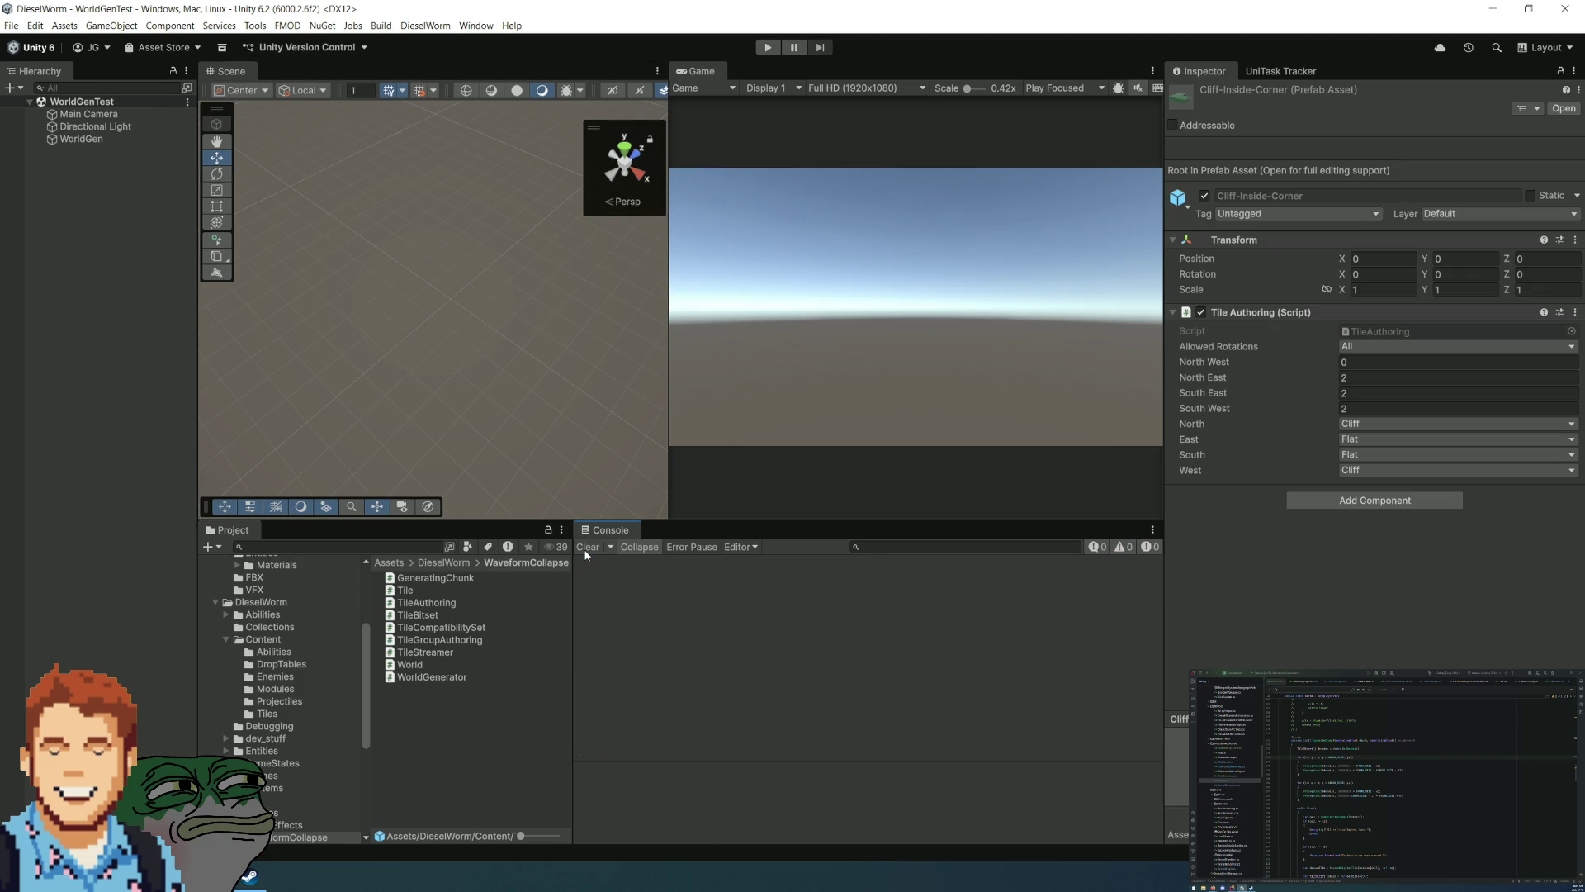
# Step: Enter Play mode so WorldGen regenerates the grid of cliff and flat tiles
pyautogui.click(768, 47)
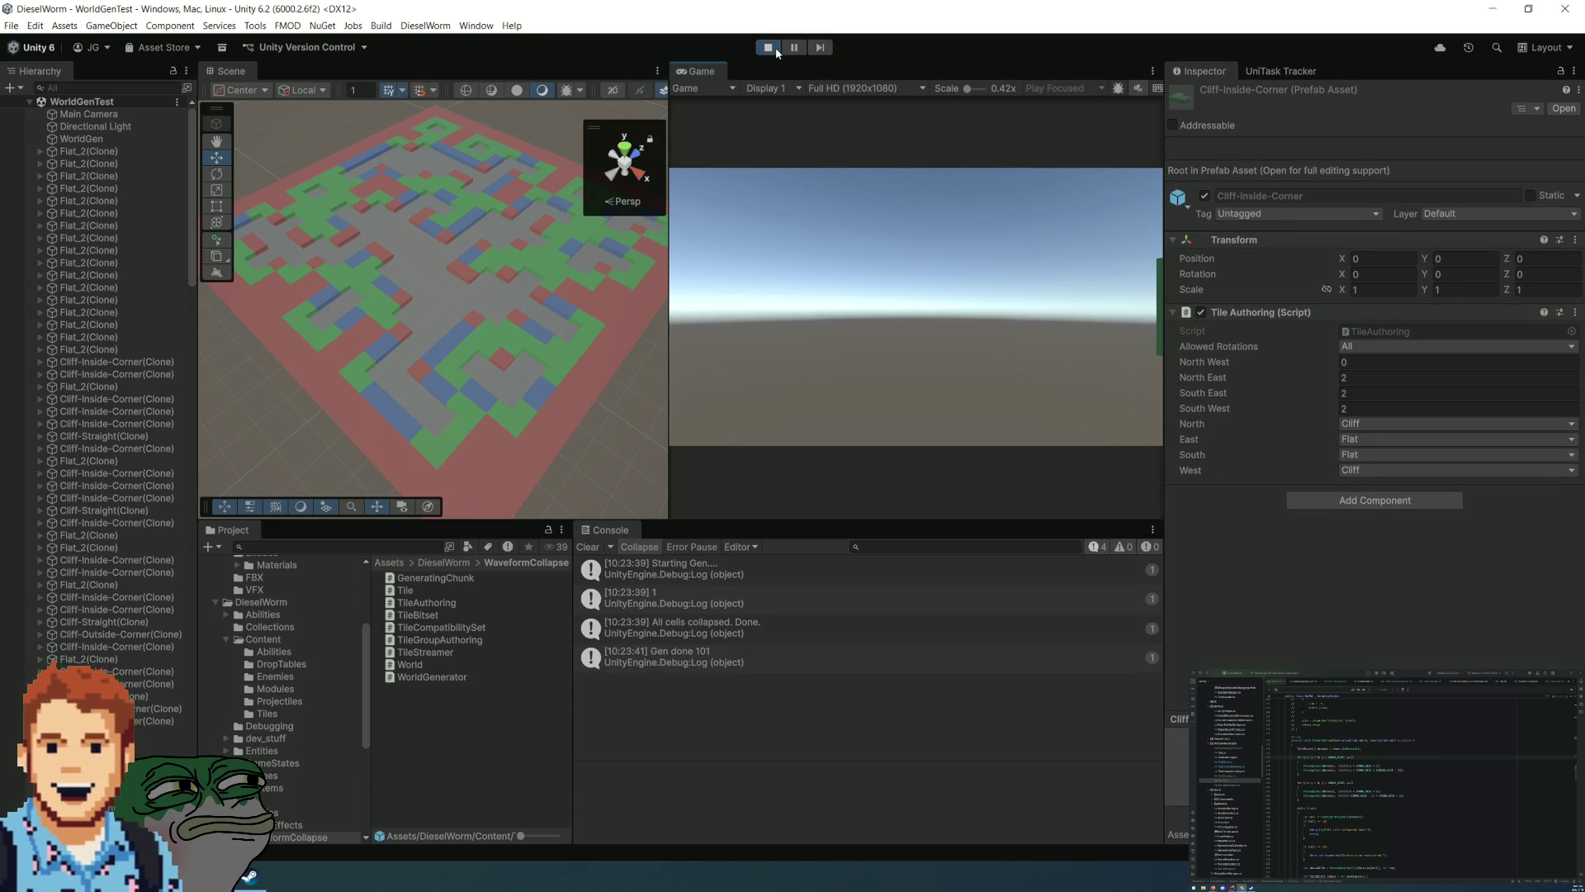
pyautogui.scroll(-5, 472, 276)
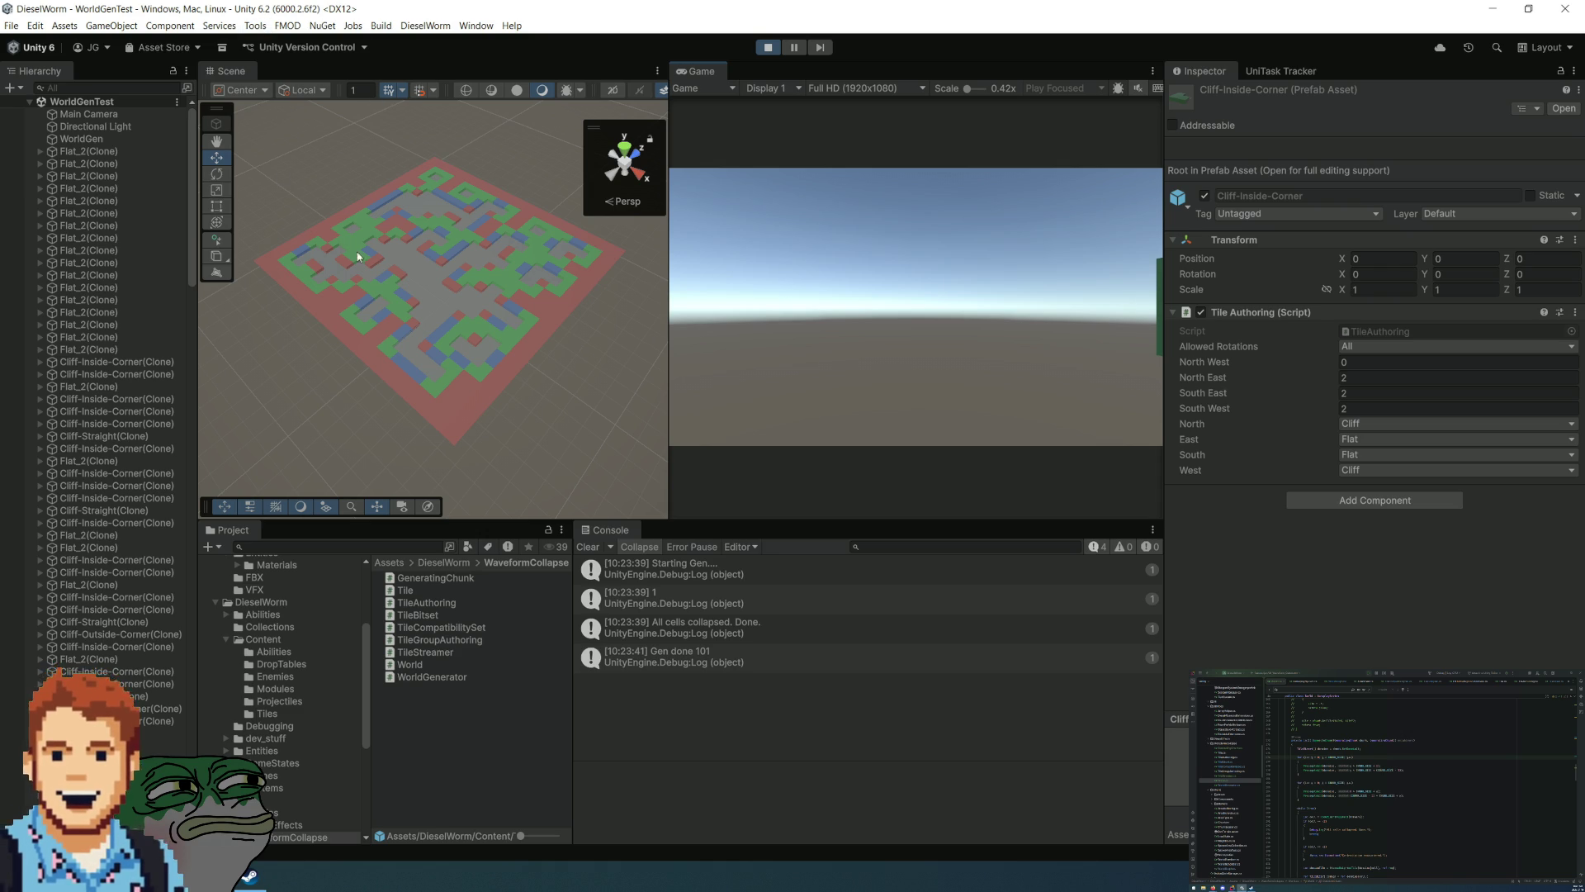
pyautogui.moveTo(424, 288)
pyautogui.mouseDown()
pyautogui.moveTo(390, 216)
pyautogui.moveTo(460, 225)
pyautogui.moveTo(614, 395)
pyautogui.moveTo(523, 438)
pyautogui.mouseUp()
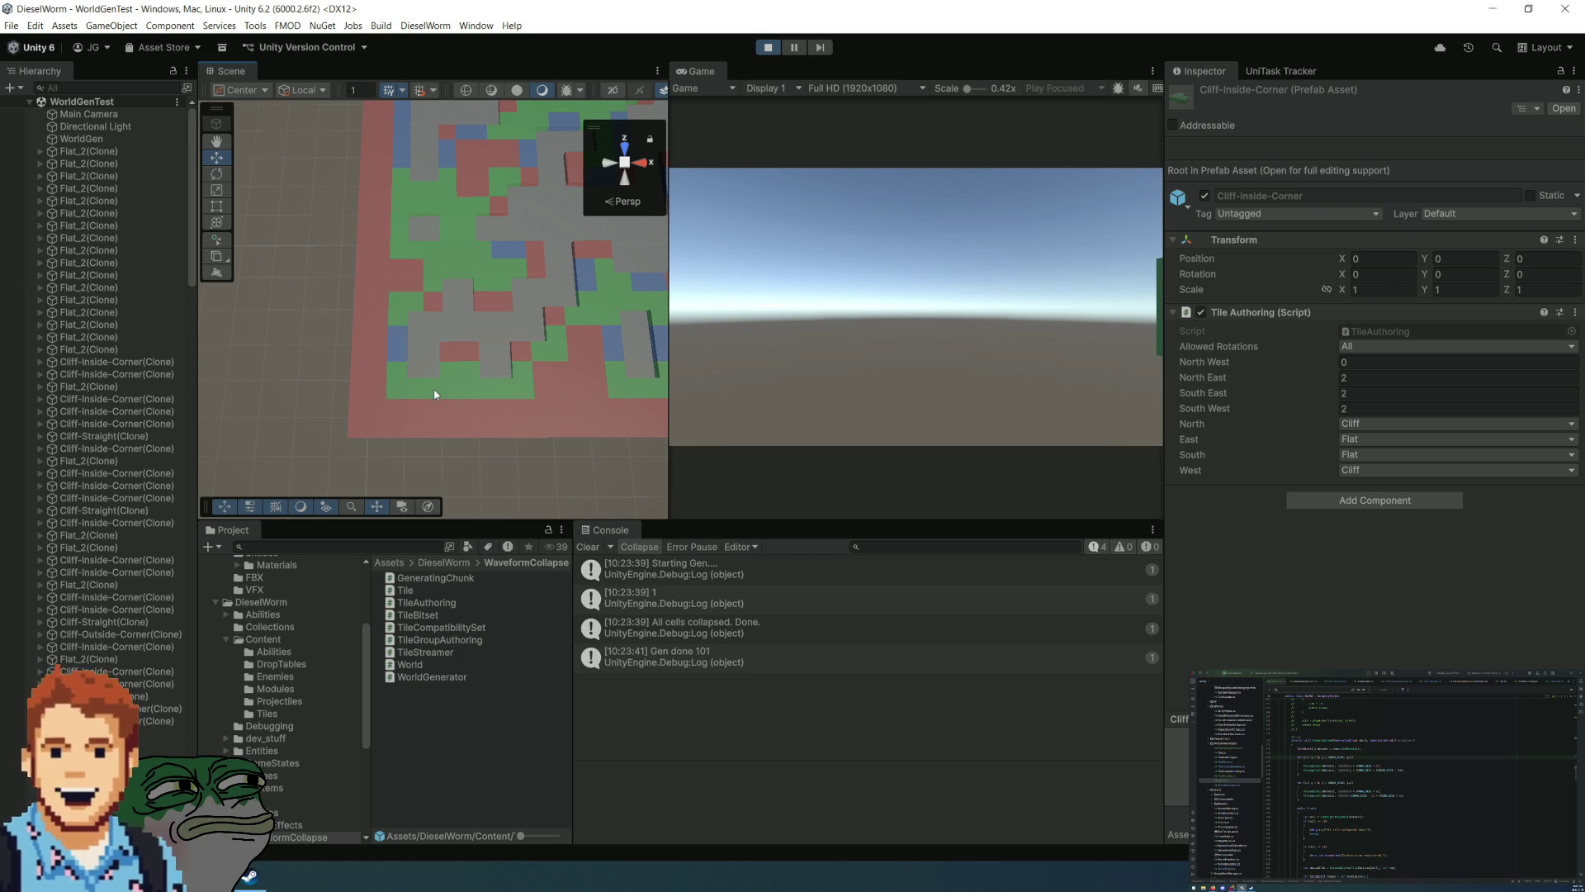
pyautogui.moveTo(411, 364)
pyautogui.mouseDown()
pyautogui.moveTo(336, 285)
pyautogui.moveTo(248, 283)
pyautogui.moveTo(397, 303)
pyautogui.mouseUp()
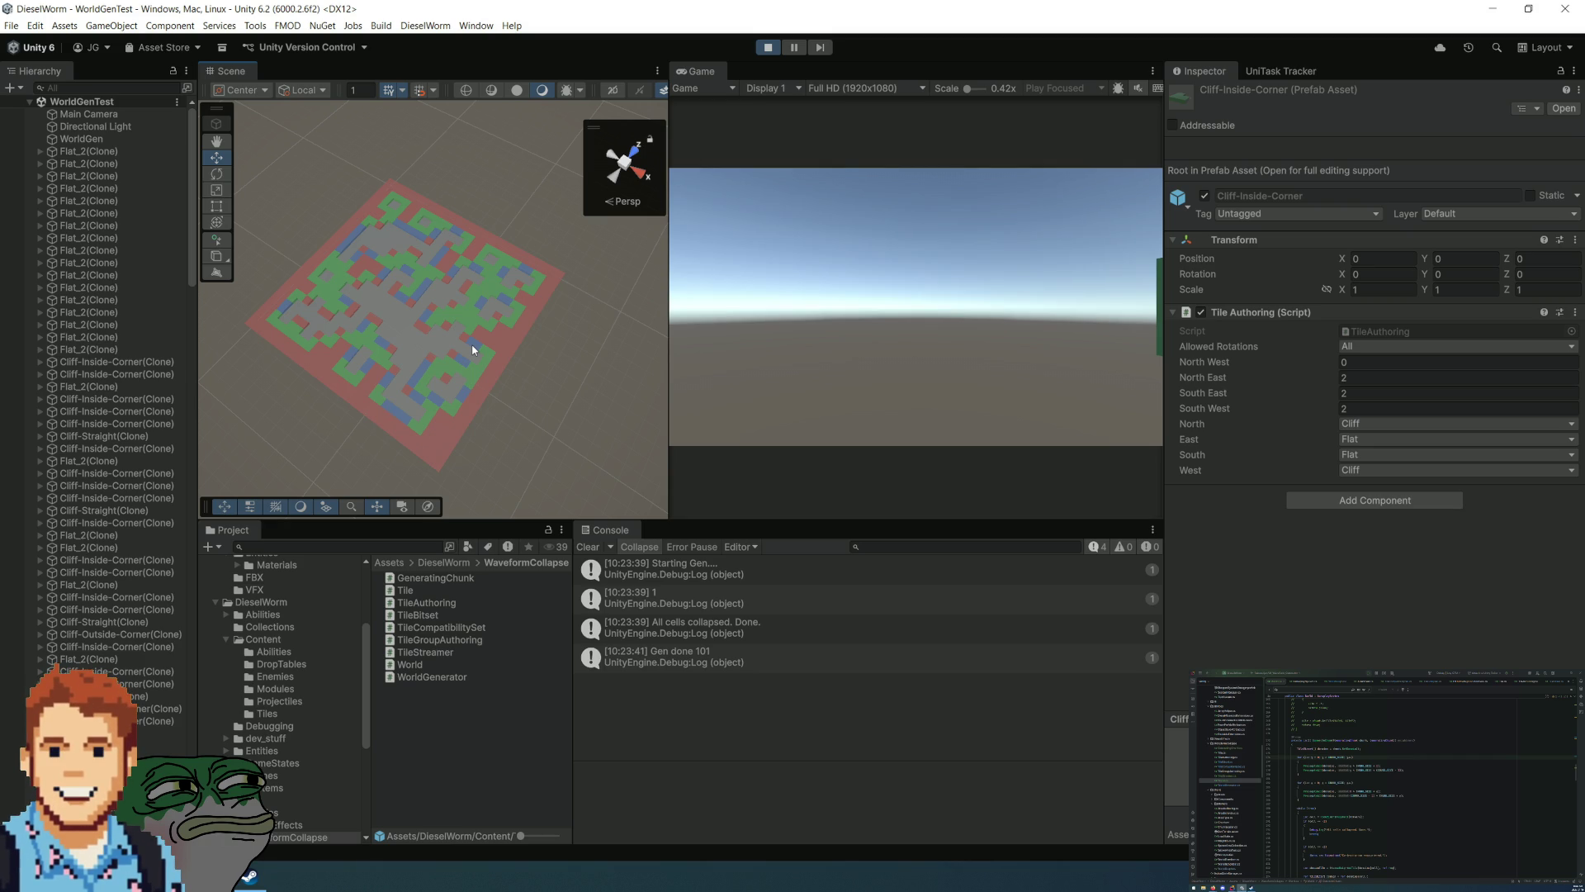
# Step: Inspect the 'Gen done 101' log's stack trace, then stop and restart Play mode for a new world
pyautogui.moveTo(534, 352)
pyautogui.mouseDown()
pyautogui.moveTo(496, 331)
pyautogui.moveTo(463, 339)
pyautogui.moveTo(505, 422)
pyautogui.moveTo(506, 259)
pyautogui.moveTo(485, 299)
pyautogui.mouseUp()
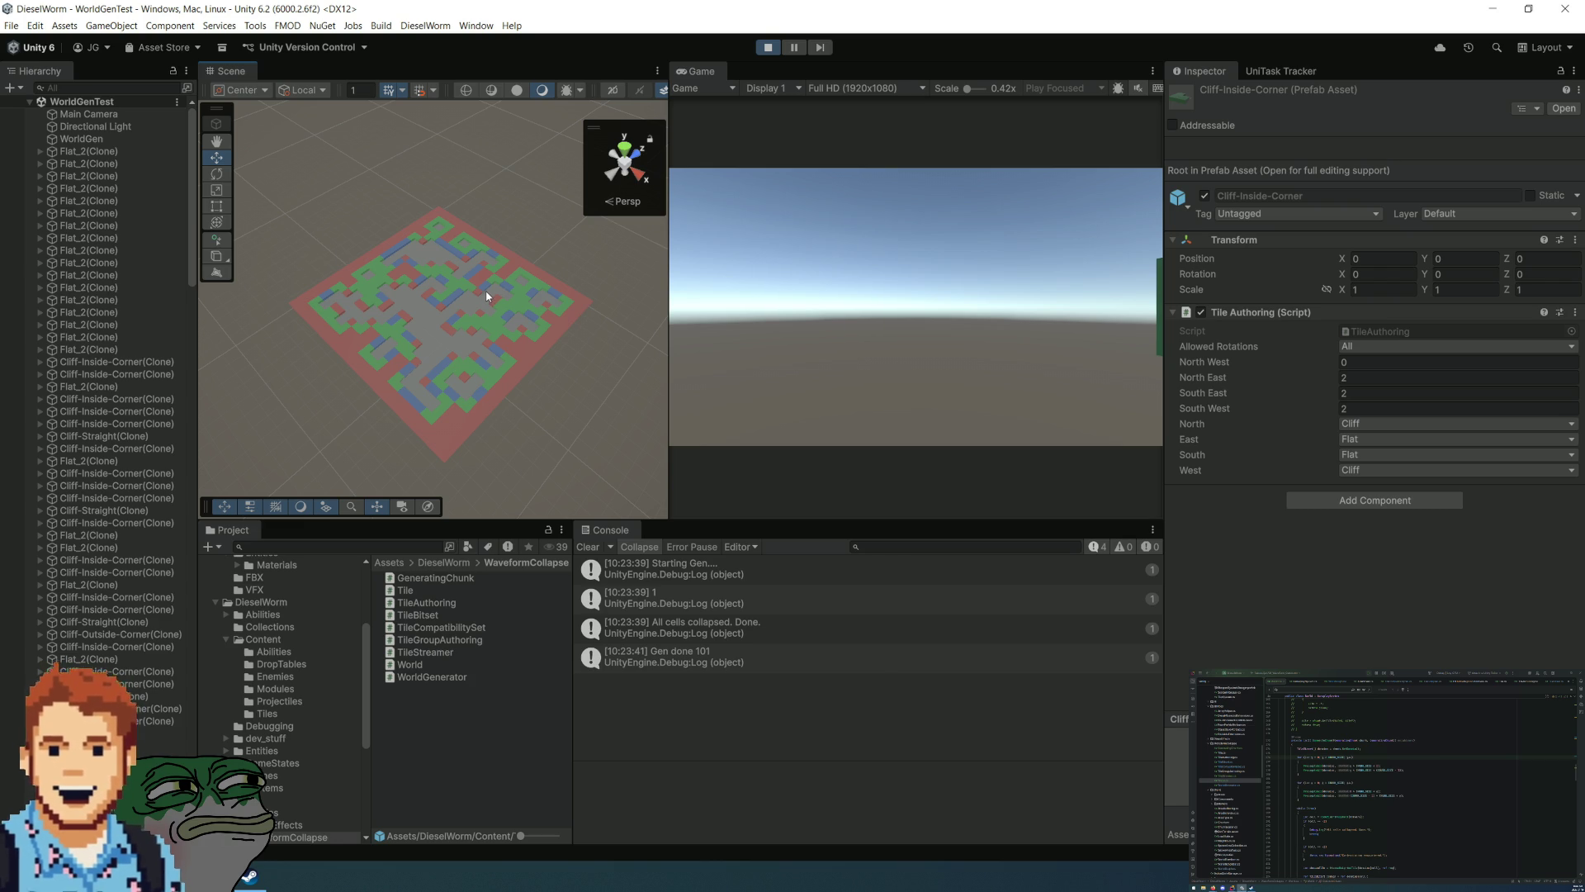
pyautogui.click(678, 652)
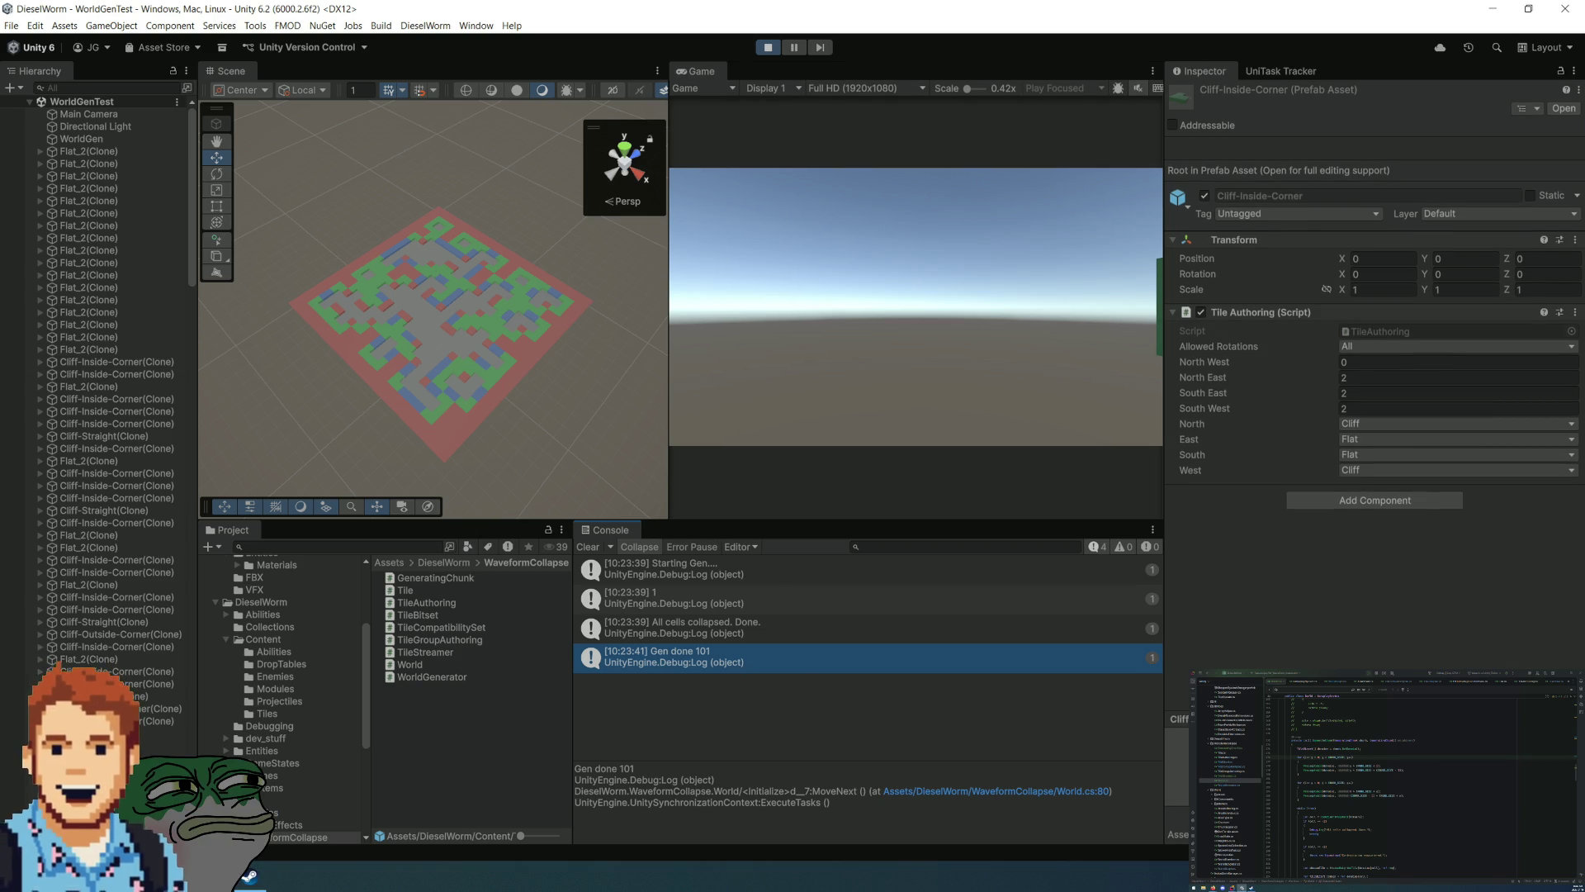
pyautogui.click(766, 50)
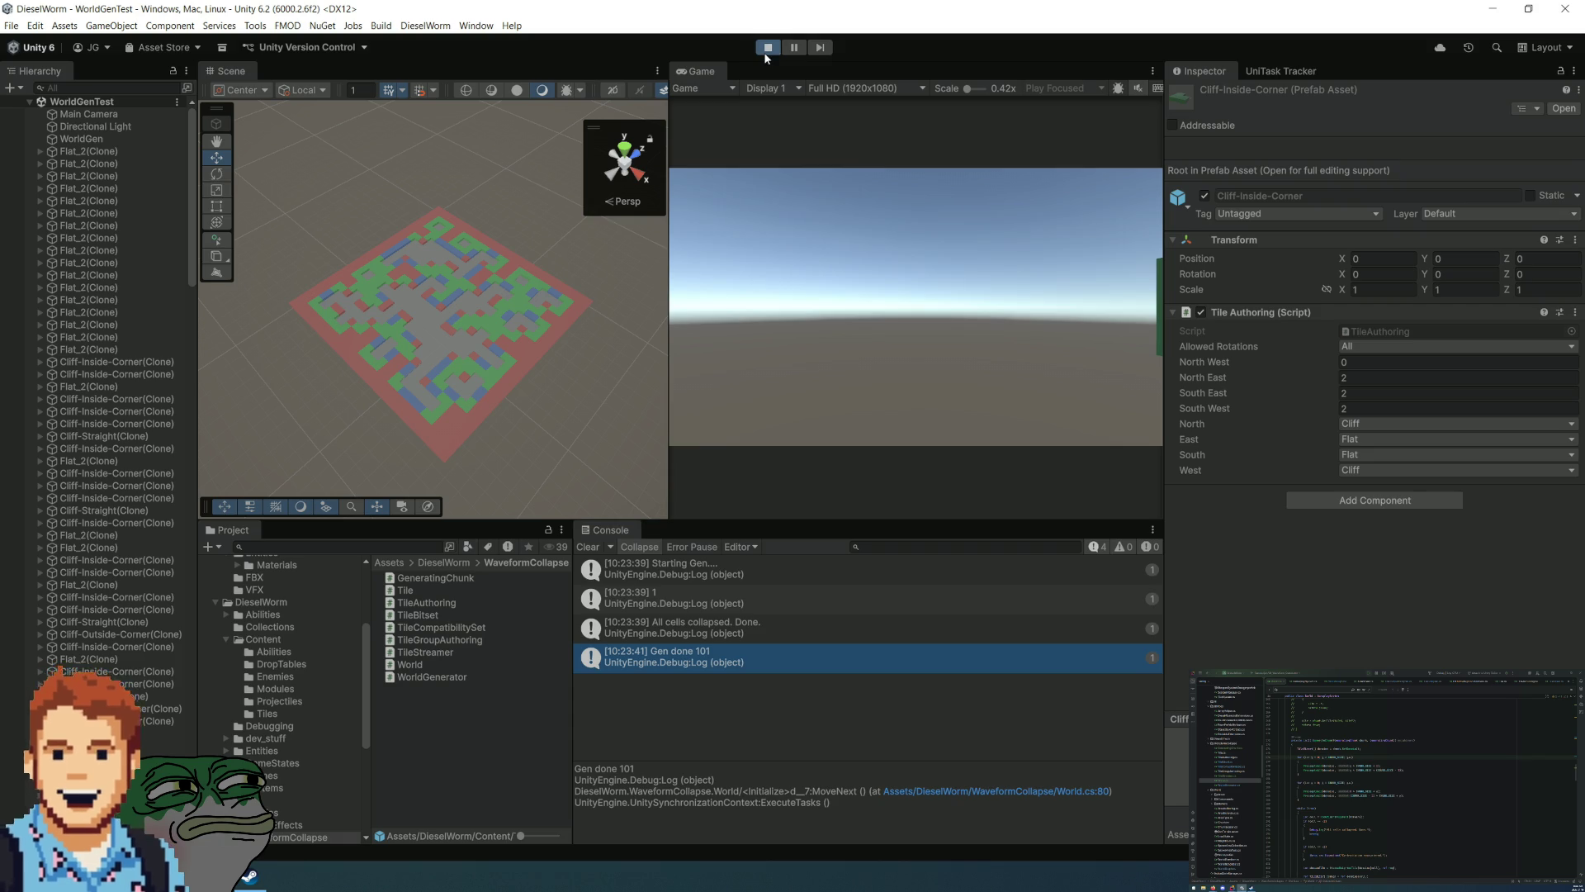
pyautogui.click(766, 49)
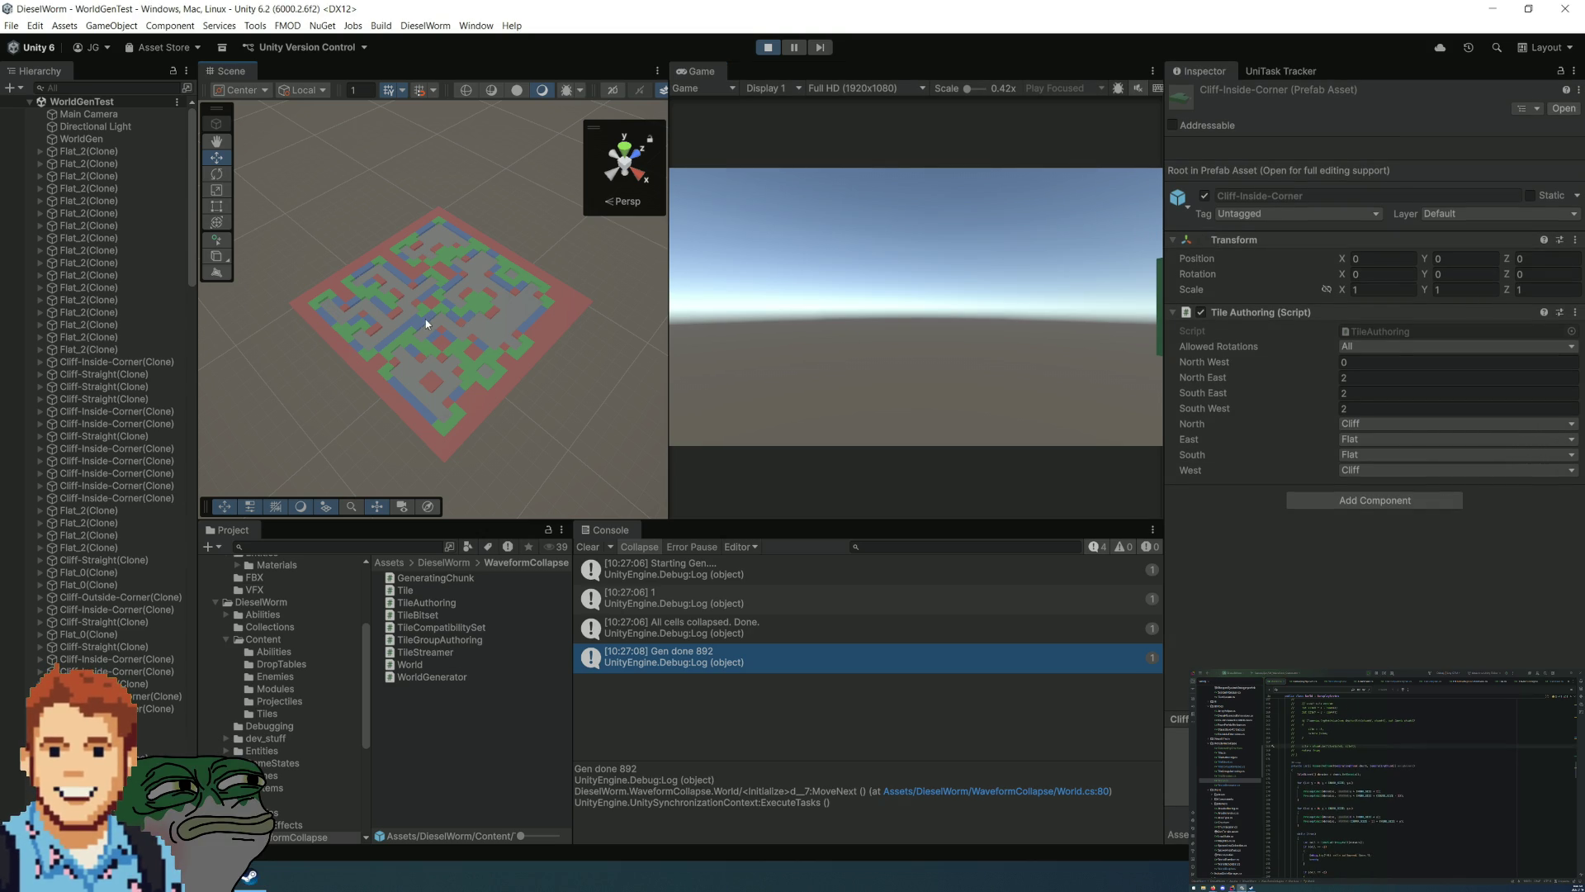
# Step: Select the Model plane object in the newly generated tile grid
pyautogui.click(561, 256)
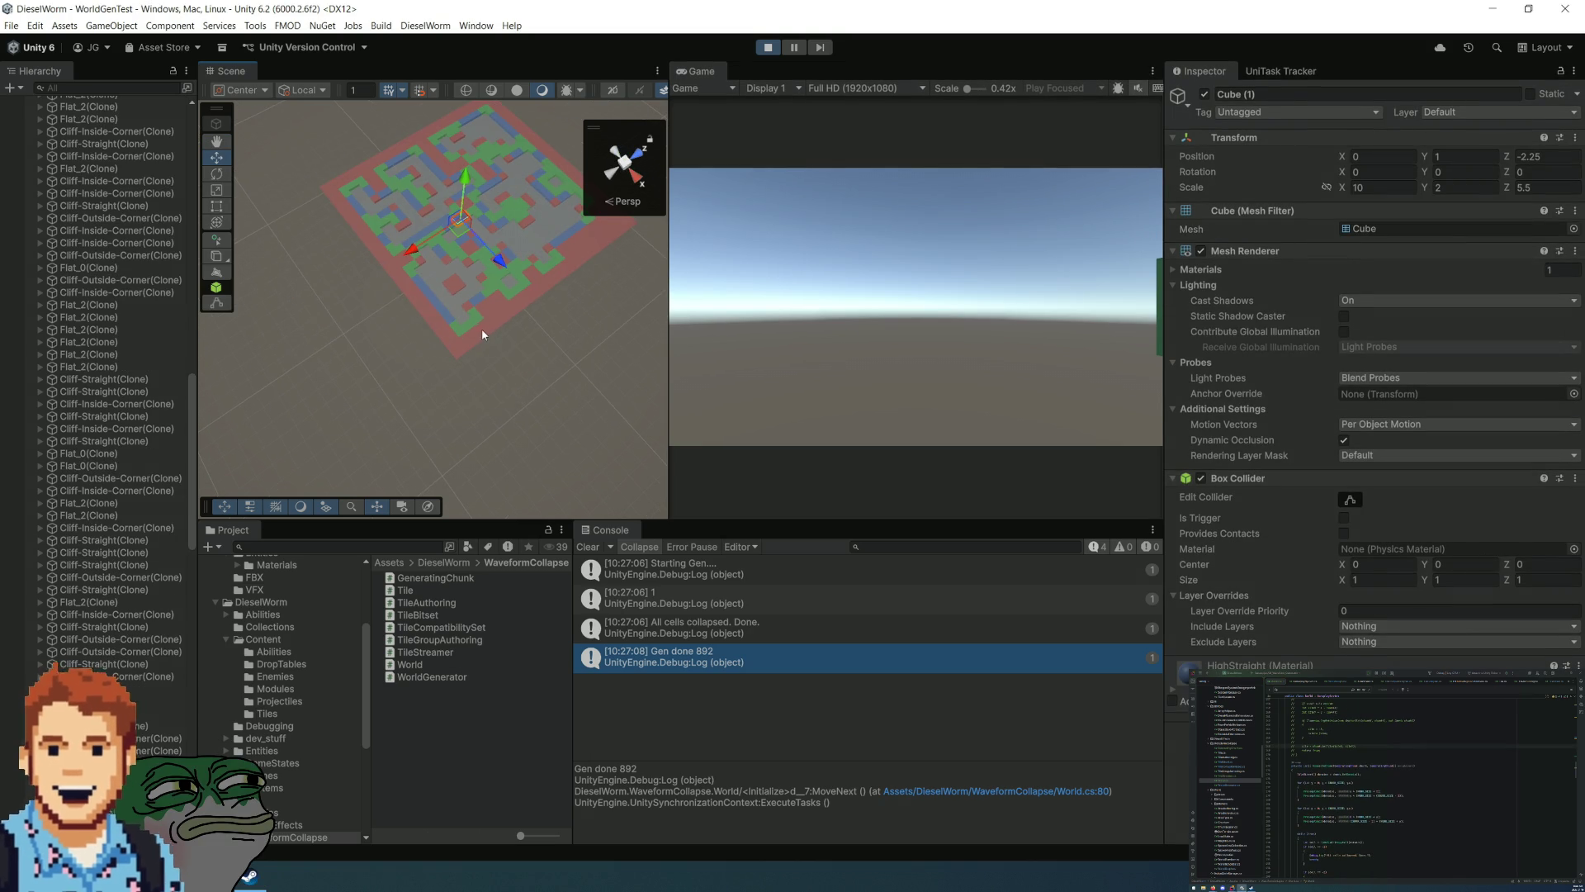
# Step: Pause the running game and orbit the Scene view over the generated maze
pyautogui.moveTo(487, 369)
pyautogui.mouseDown()
pyautogui.moveTo(553, 363)
pyautogui.moveTo(587, 340)
pyautogui.moveTo(592, 376)
pyautogui.moveTo(428, 170)
pyautogui.moveTo(503, 280)
pyautogui.moveTo(472, 167)
pyautogui.moveTo(523, 184)
pyautogui.moveTo(644, 164)
pyautogui.moveTo(297, 248)
pyautogui.mouseUp()
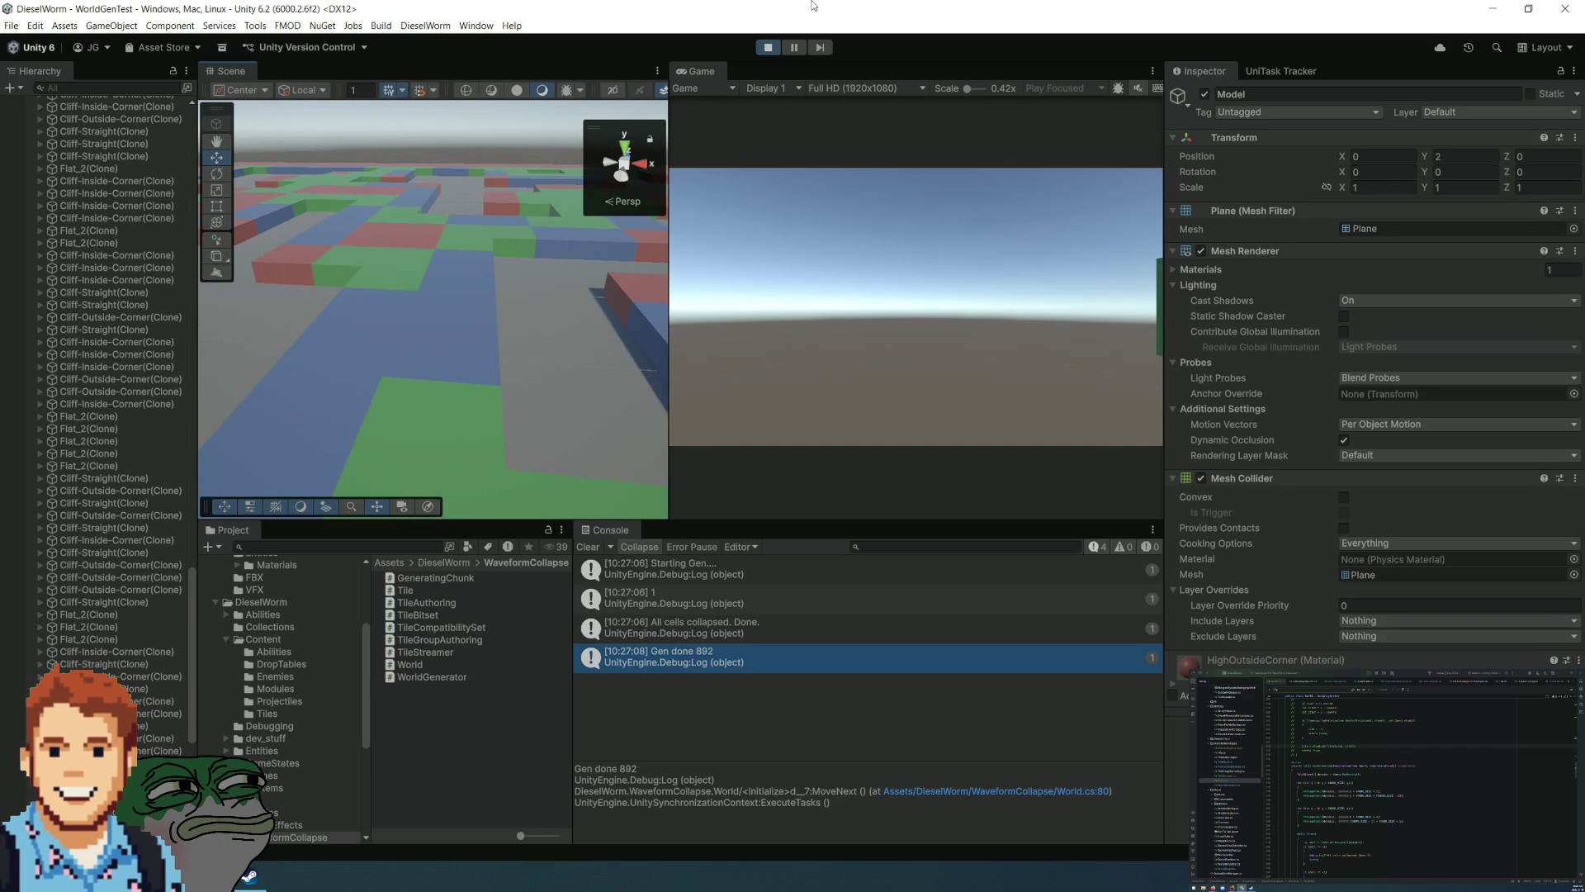
pyautogui.click(799, 50)
pyautogui.moveTo(515, 347)
pyautogui.mouseDown()
pyautogui.moveTo(463, 347)
pyautogui.moveTo(615, 392)
pyautogui.moveTo(627, 413)
pyautogui.mouseUp()
# Step: Filter the Project assets with 'play' and select the spawned Player(Clone) in the scene
pyautogui.click(304, 549)
pyautogui.write('player')
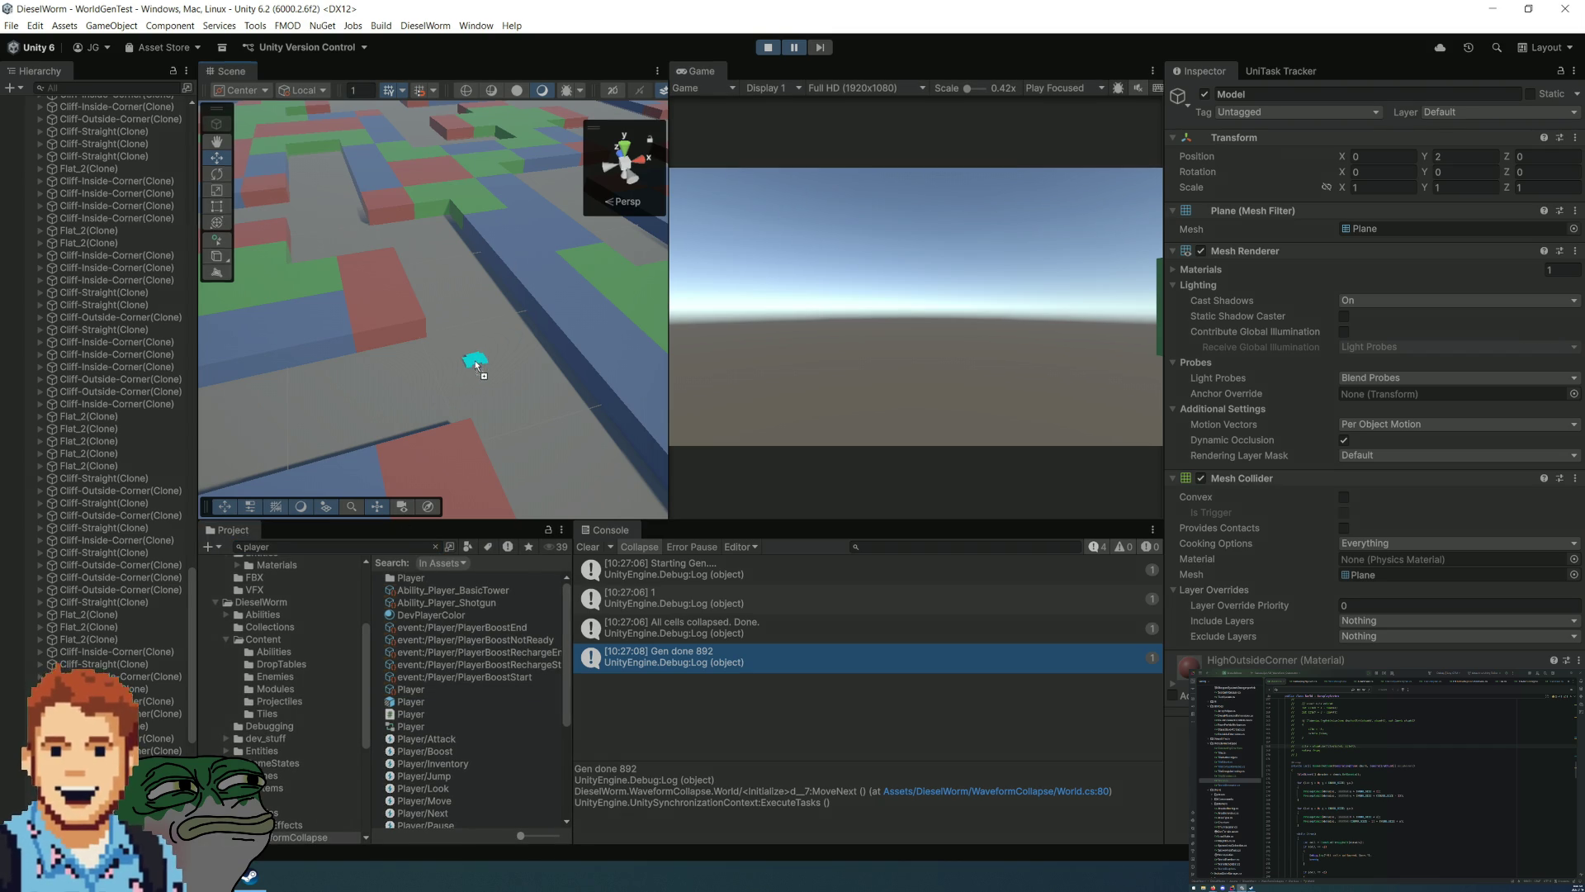
pyautogui.click(532, 390)
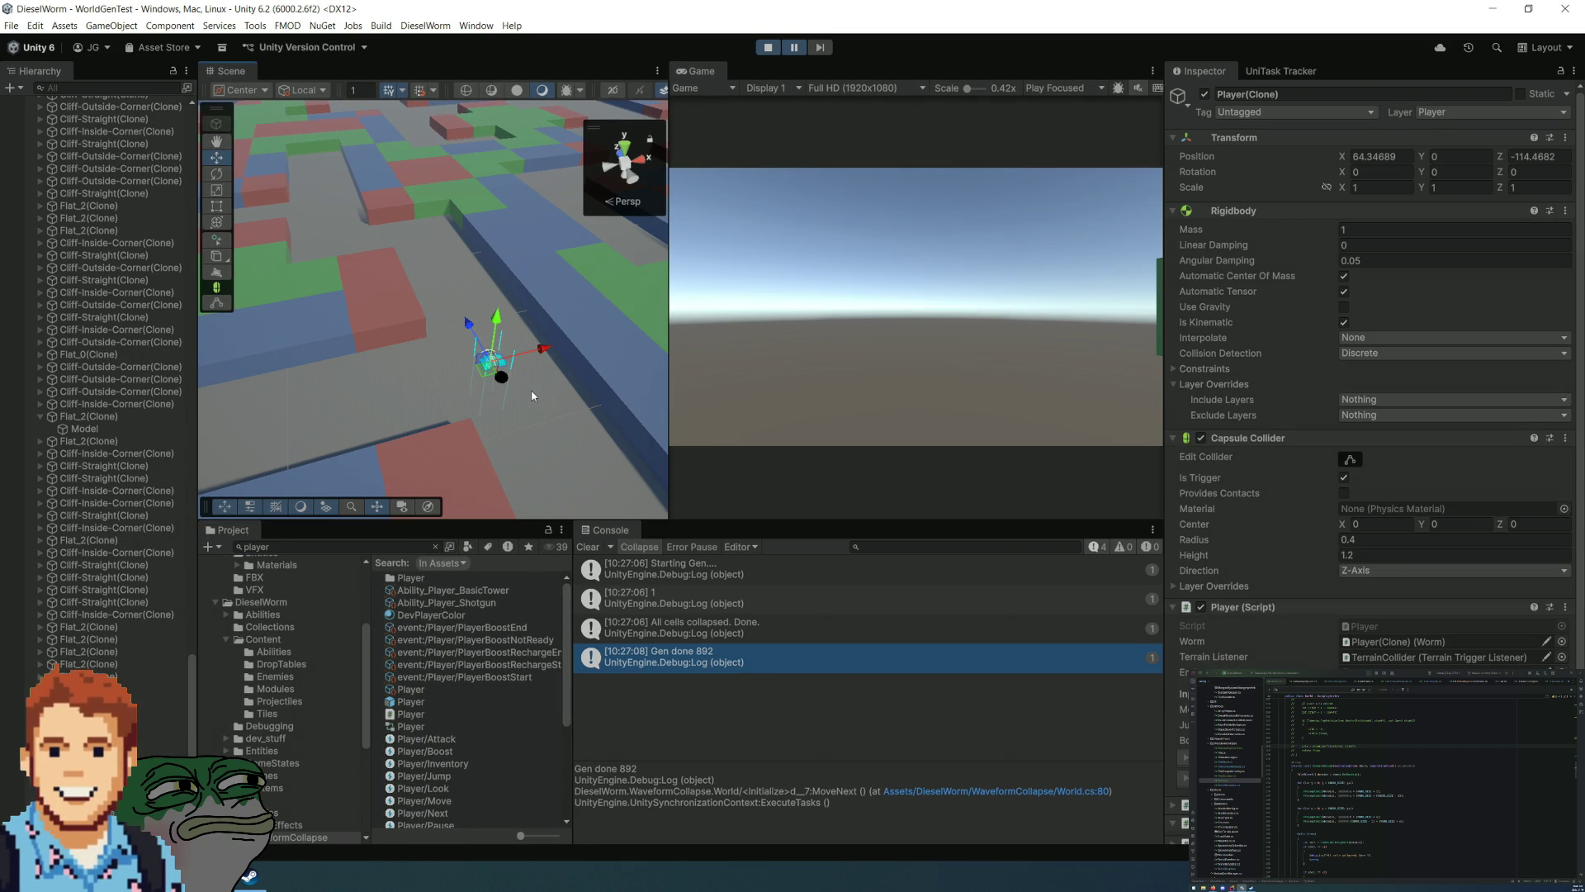
pyautogui.click(446, 304)
pyautogui.scroll(5, 578, 314)
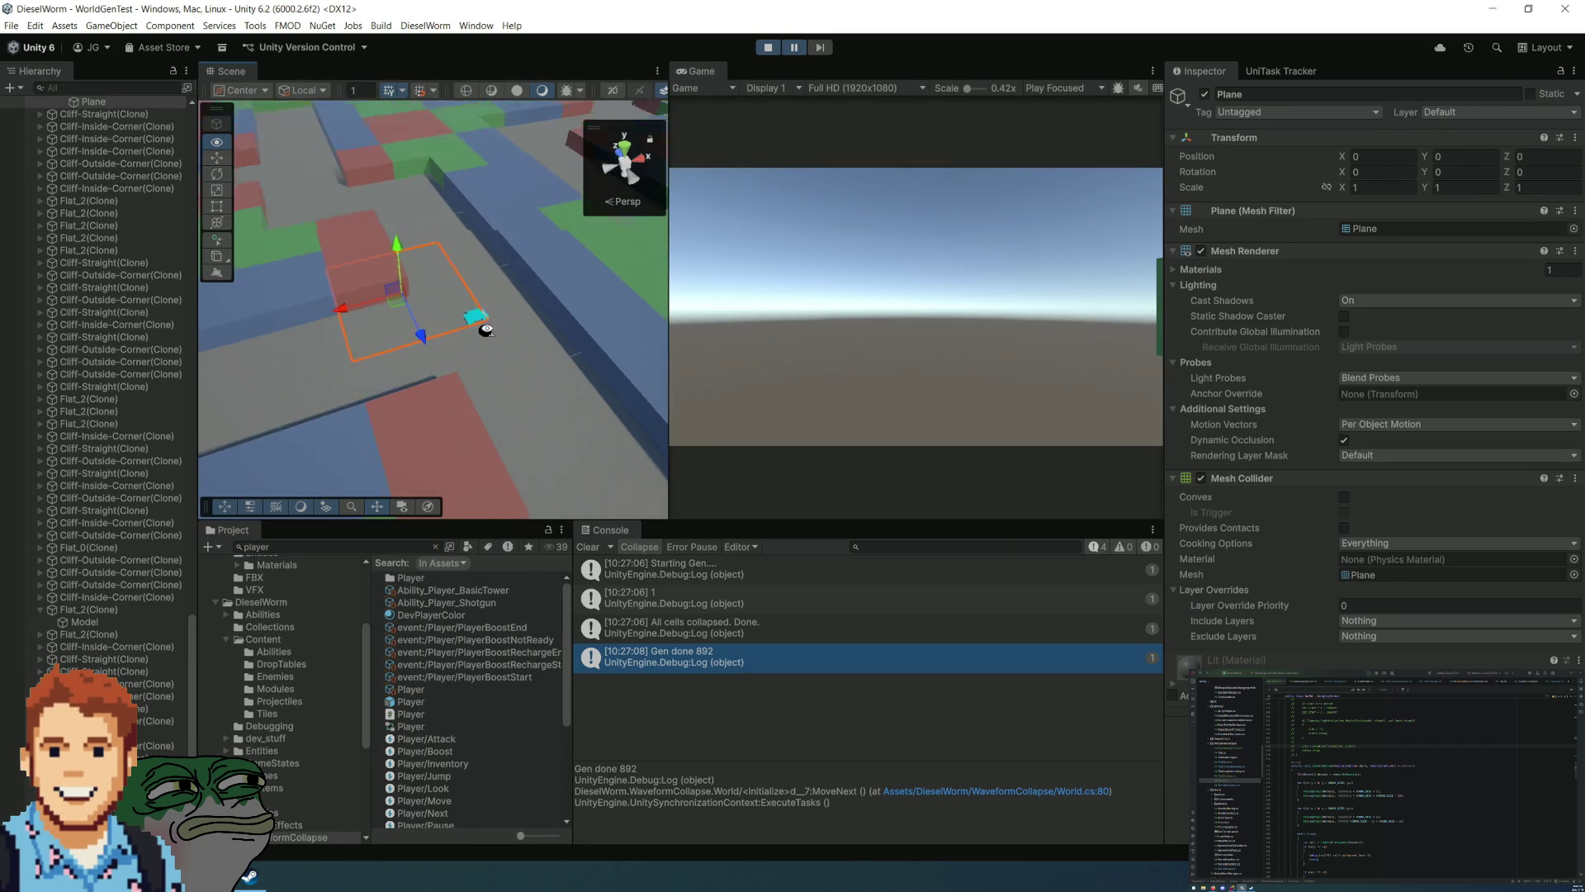
pyautogui.moveTo(649, 316)
pyautogui.mouseDown()
pyautogui.moveTo(973, 205)
pyautogui.moveTo(1226, 174)
pyautogui.moveTo(1493, 185)
pyautogui.moveTo(1568, 248)
pyautogui.moveTo(1575, 353)
pyautogui.moveTo(1576, 304)
pyautogui.moveTo(1548, 369)
pyautogui.mouseUp()
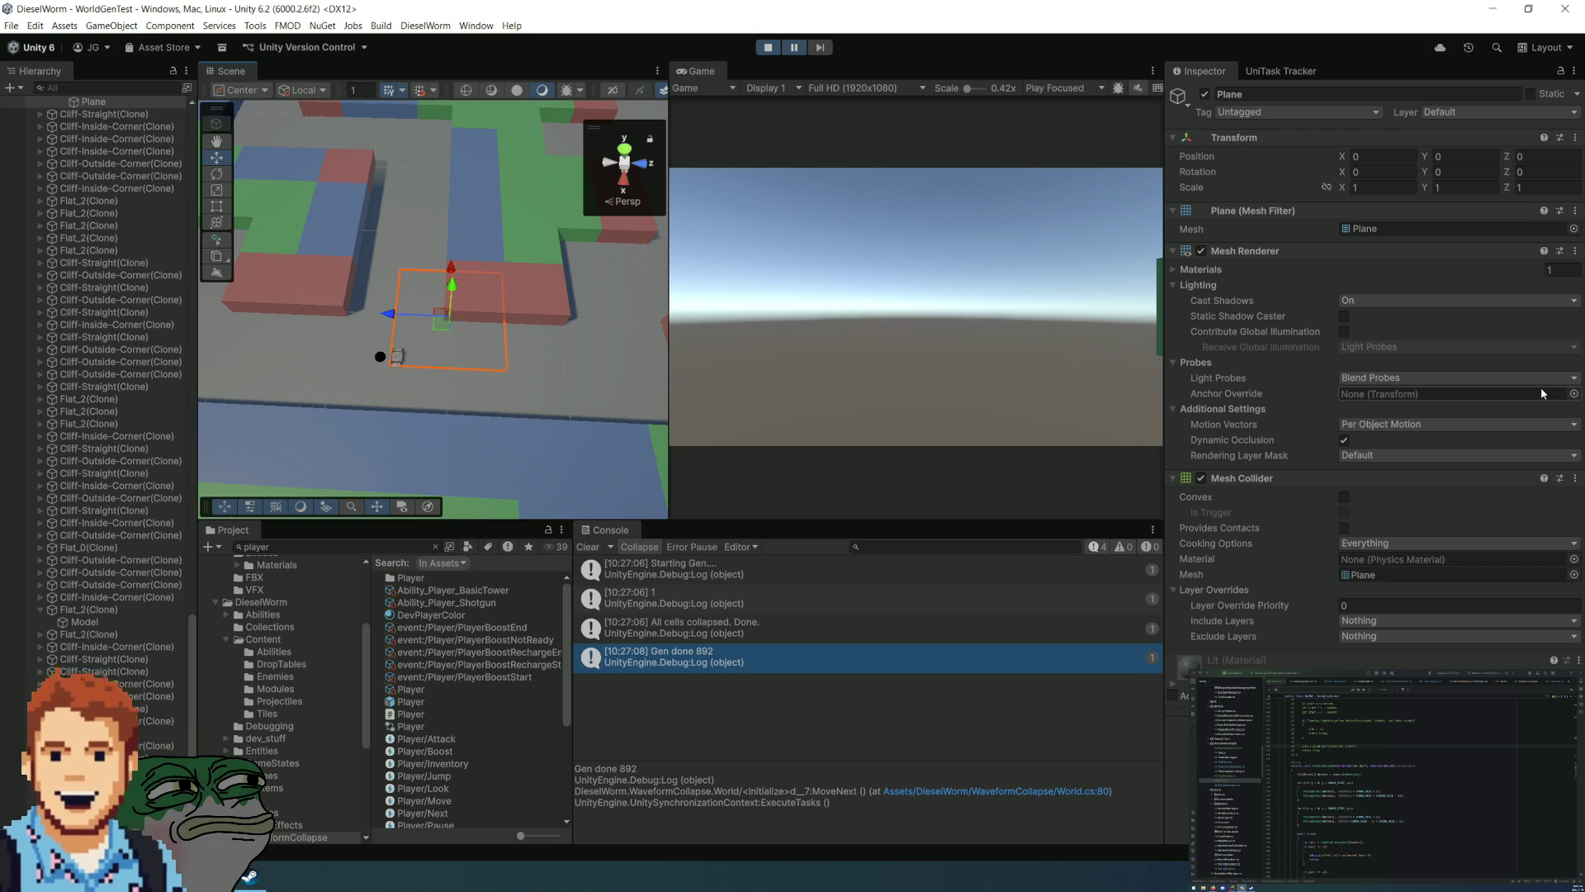
pyautogui.click(519, 274)
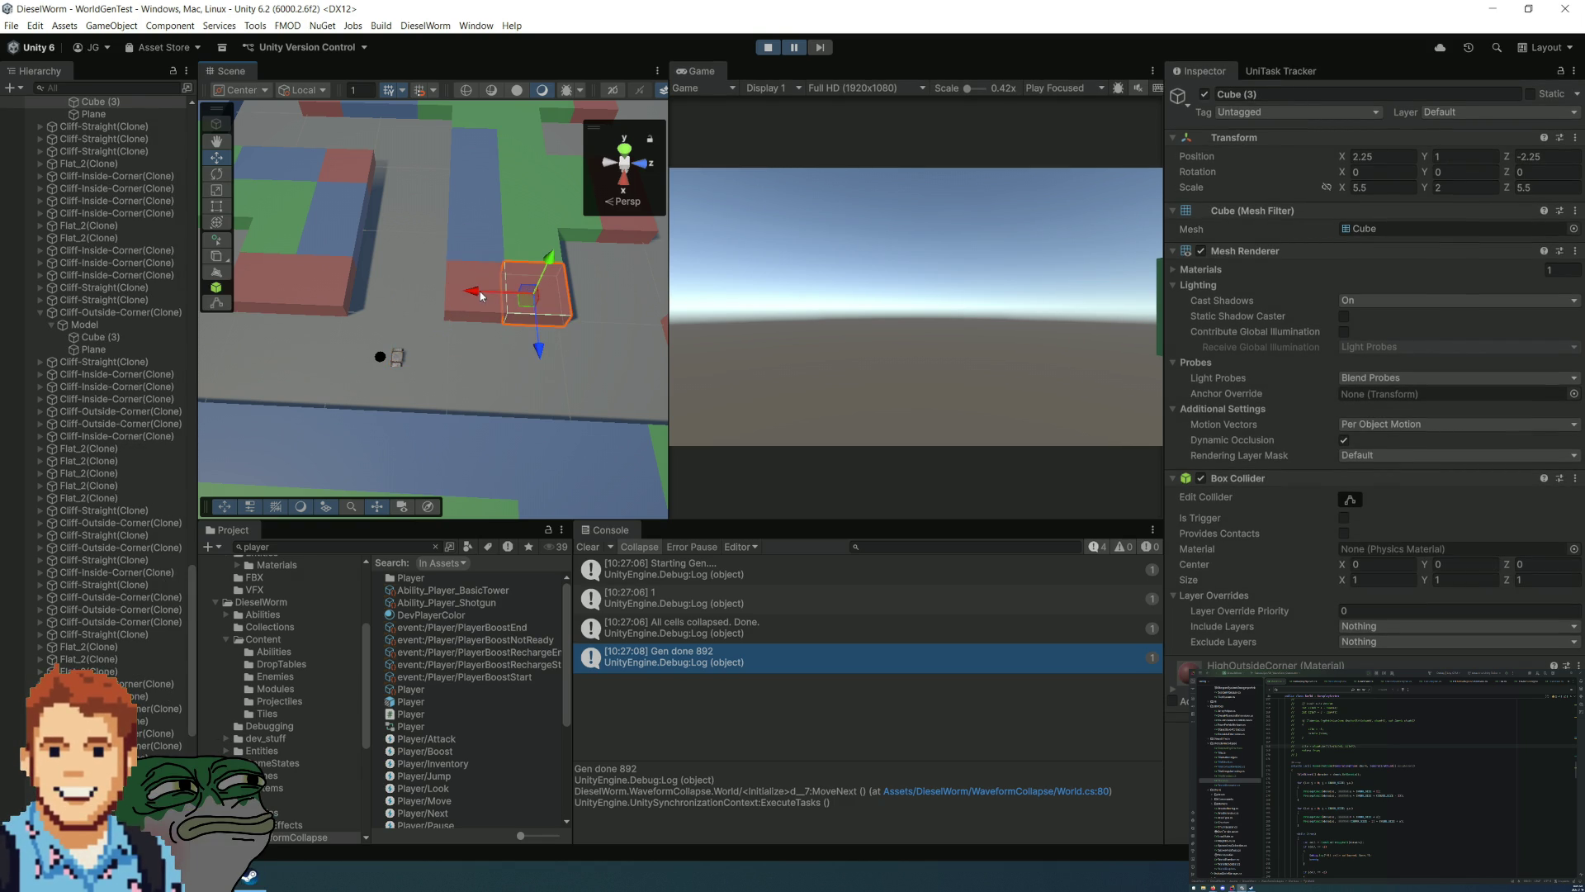
pyautogui.keyDown('shift'); pyautogui.click(428, 323); pyautogui.keyUp('shift')
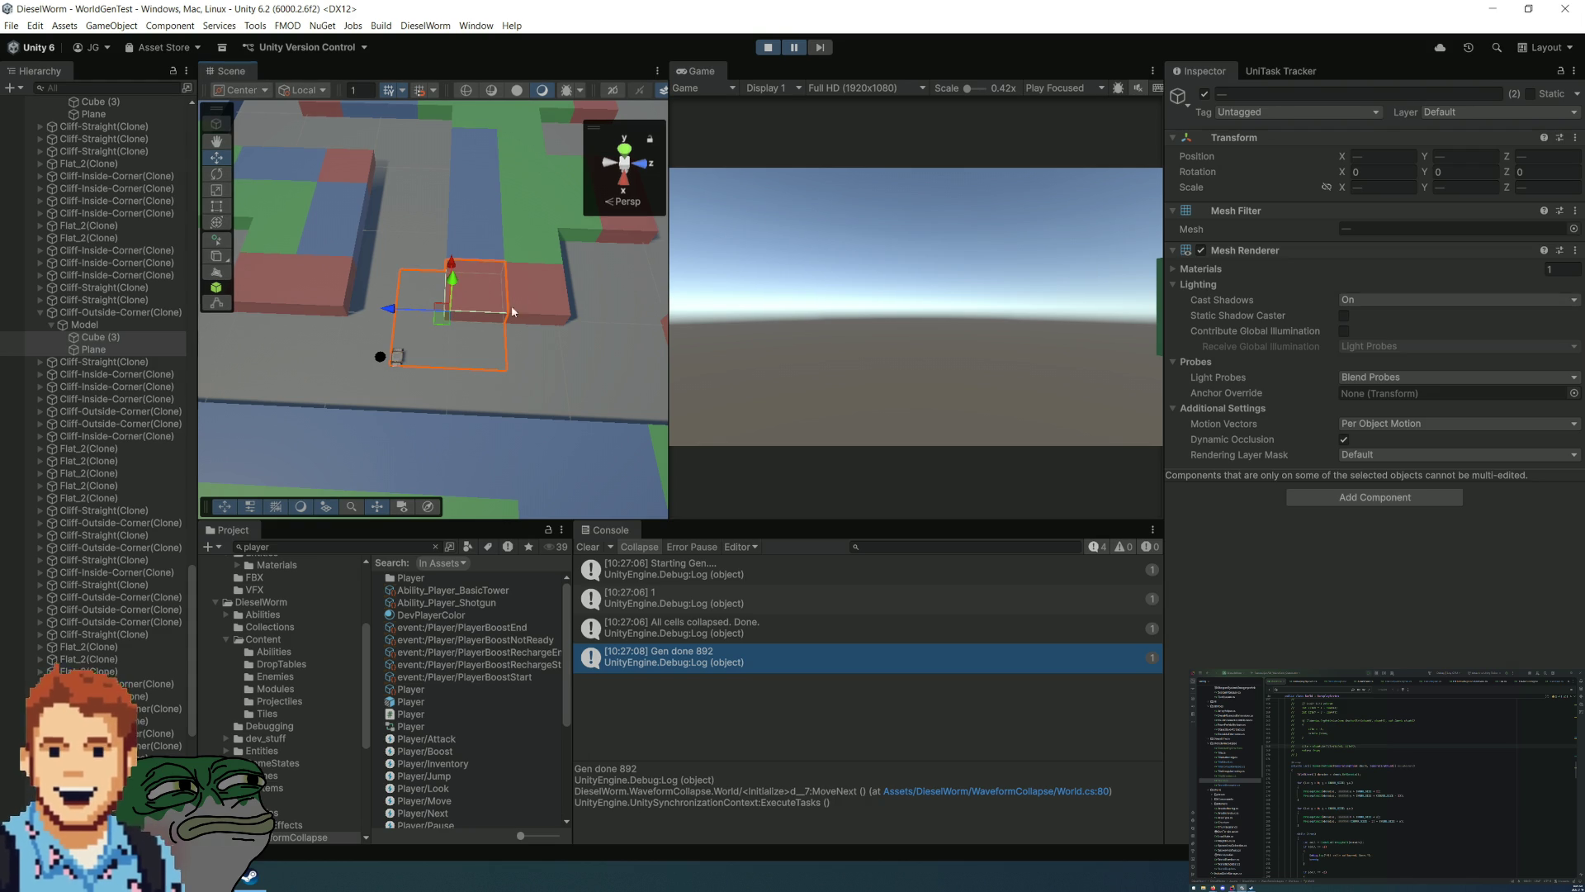
pyautogui.moveTo(489, 288)
pyautogui.mouseDown()
pyautogui.moveTo(548, 389)
pyautogui.moveTo(344, 283)
pyautogui.mouseUp()
pyautogui.click(347, 297)
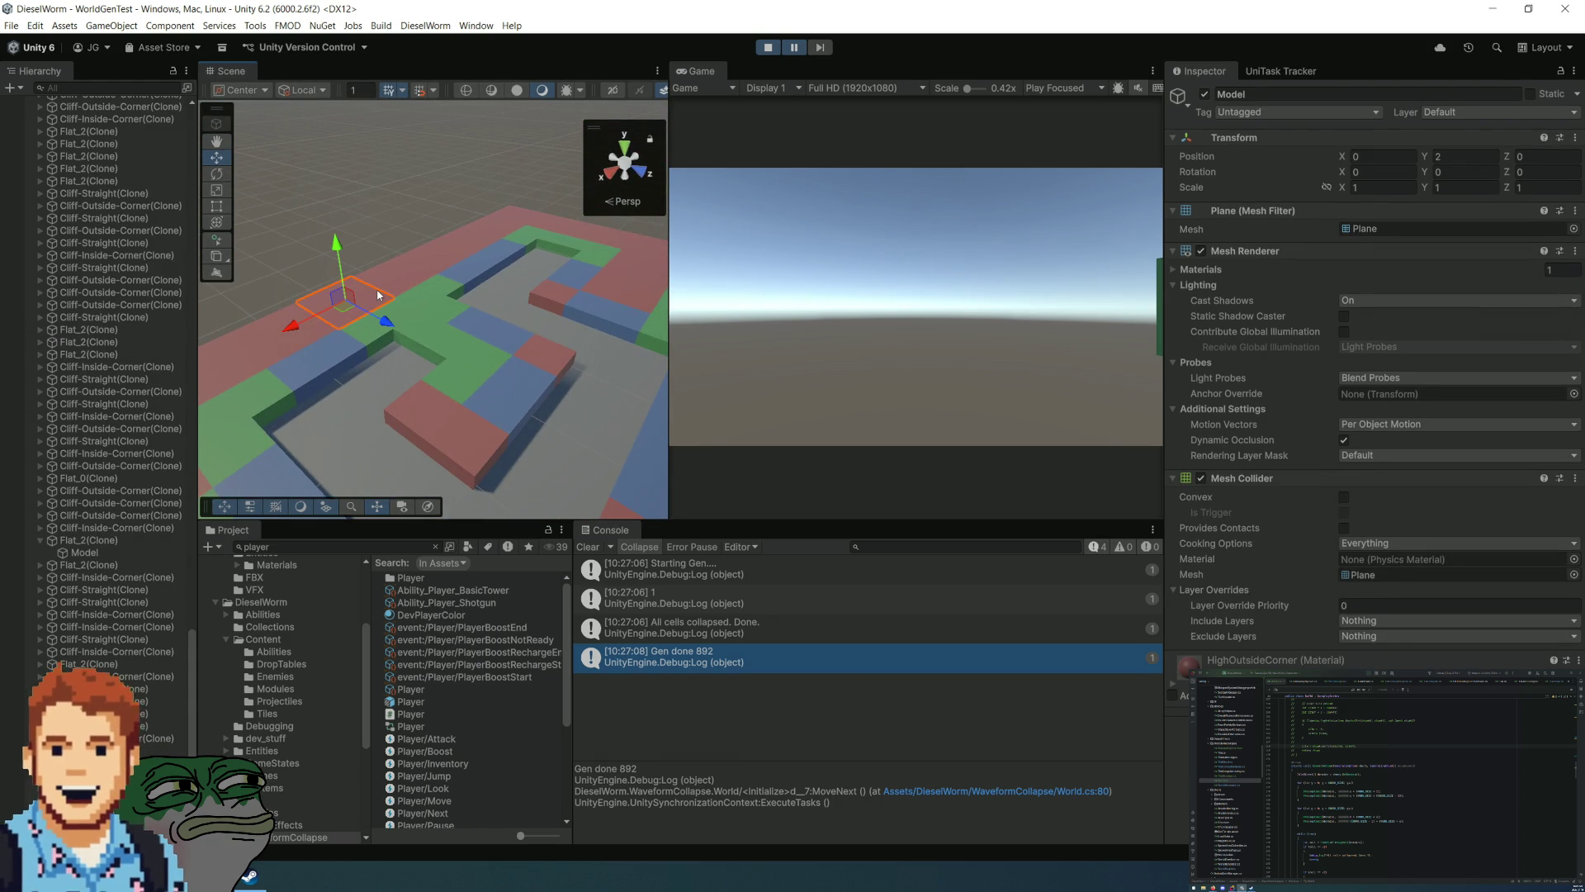
pyautogui.moveTo(423, 331)
pyautogui.mouseDown()
pyautogui.moveTo(567, 364)
pyautogui.moveTo(483, 355)
pyautogui.mouseUp()
pyautogui.click(483, 355)
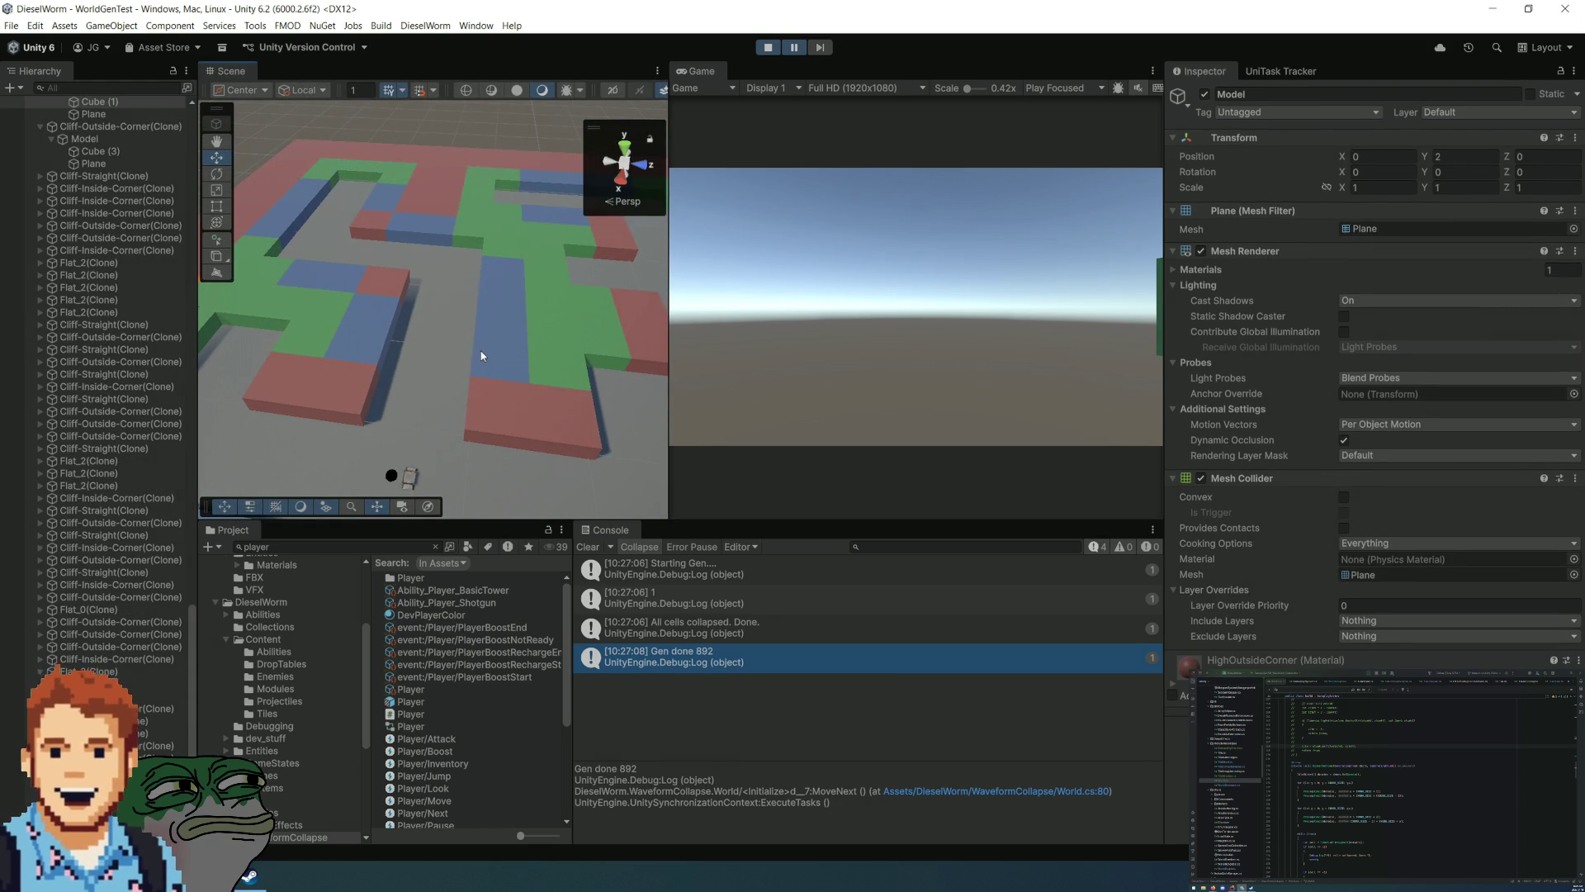
pyautogui.click(553, 361)
pyautogui.keyDown('shift'); pyautogui.click(615, 373); pyautogui.keyUp('shift')
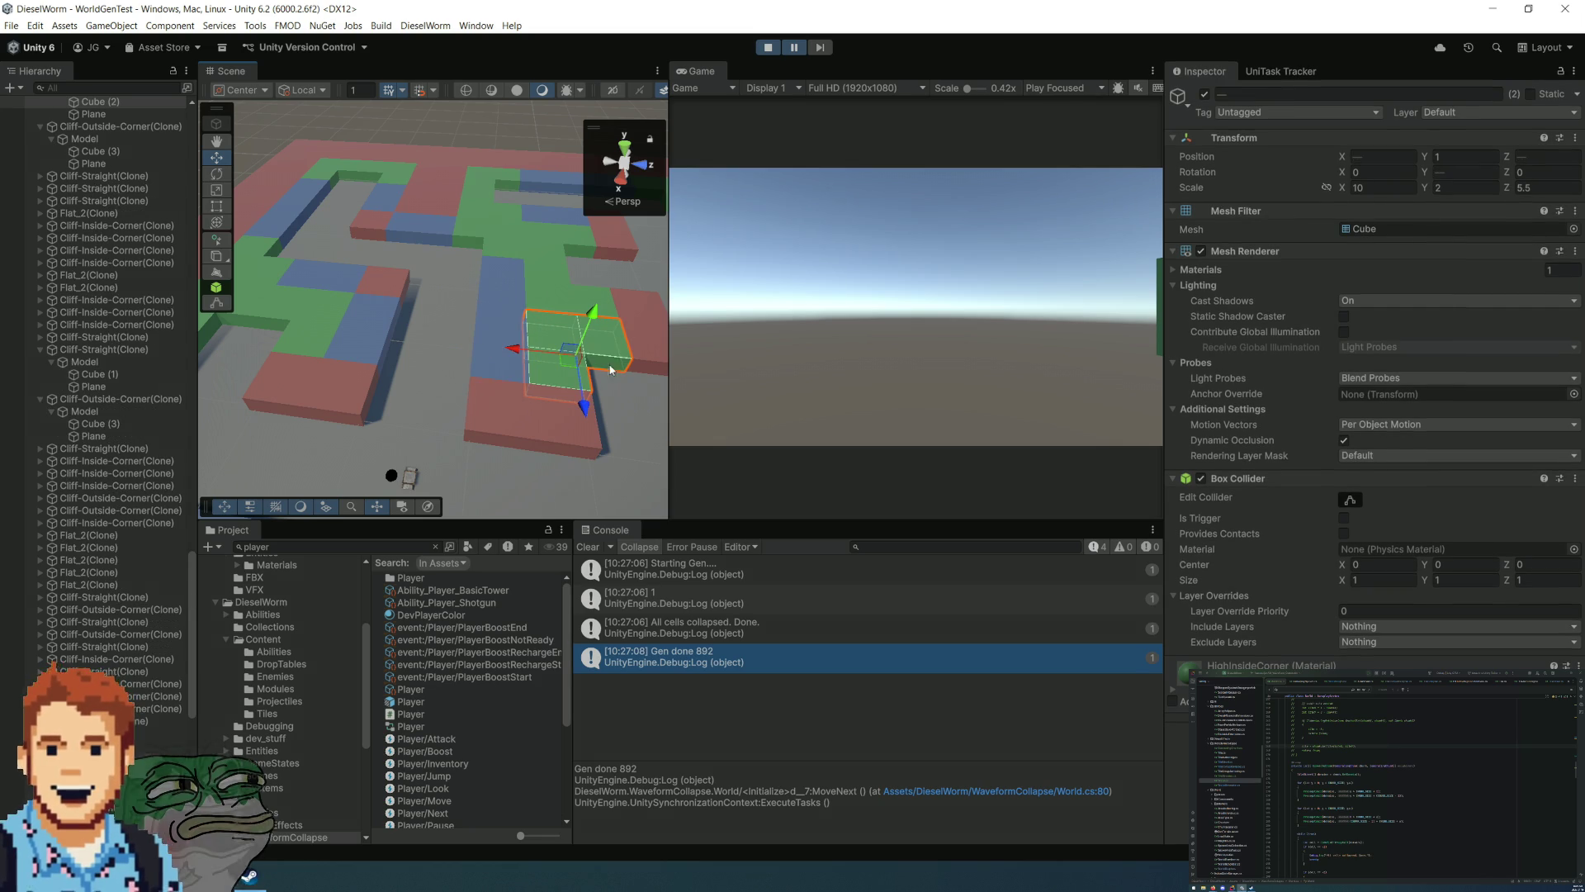
pyautogui.click(430, 348)
pyautogui.press('f')
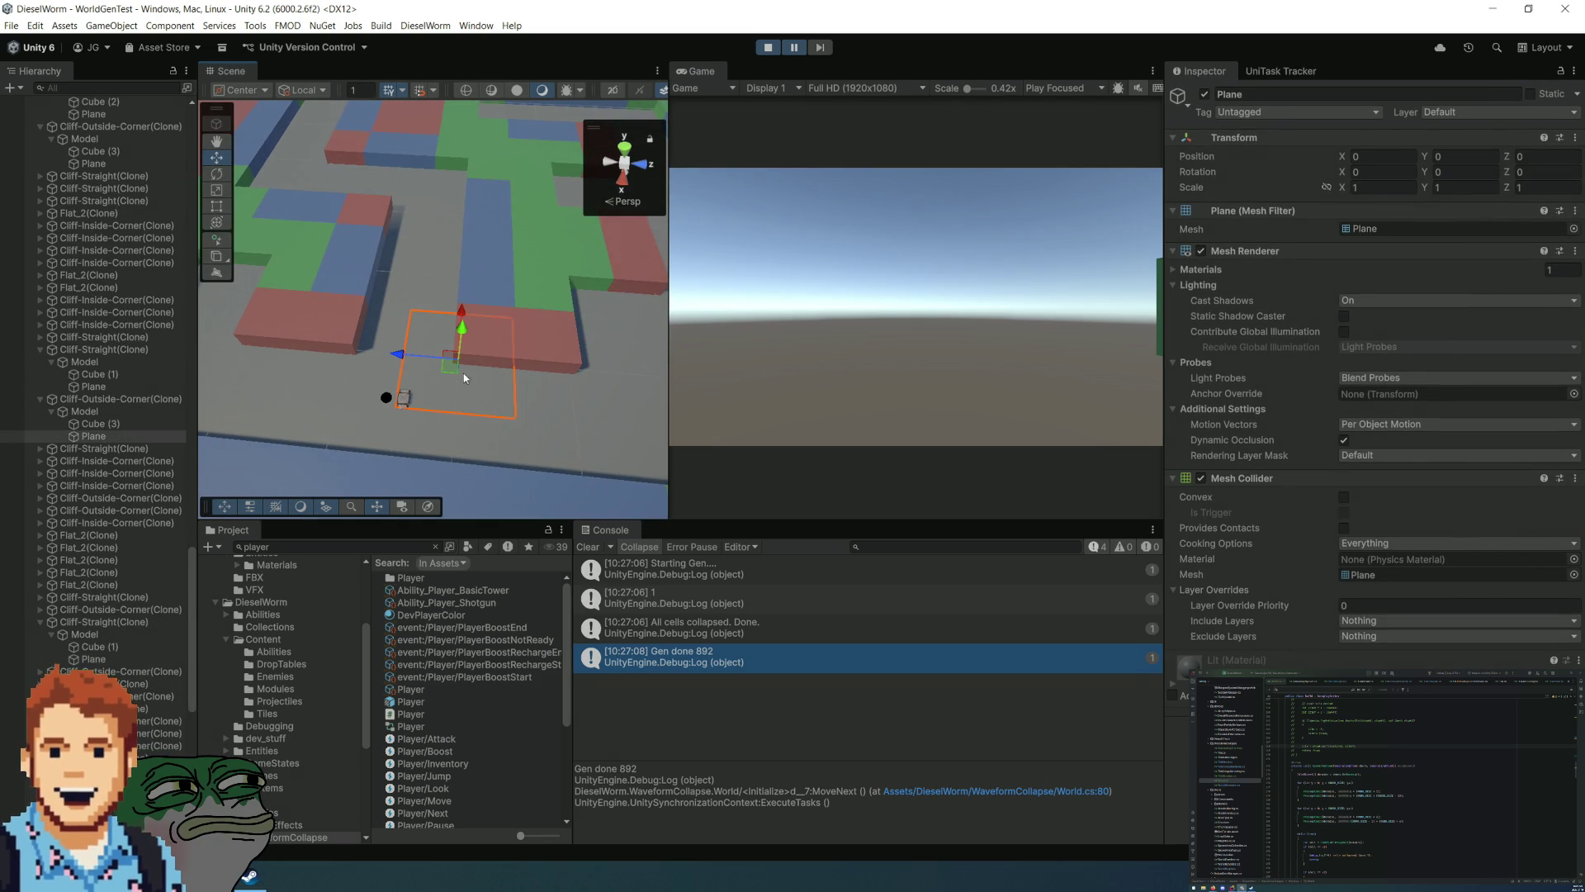
pyautogui.keyDown('shift'); pyautogui.click(500, 347); pyautogui.keyUp('shift')
pyautogui.press('f')
pyautogui.moveTo(407, 427)
pyautogui.mouseDown()
pyautogui.moveTo(1305, 245)
pyautogui.moveTo(1276, 219)
pyautogui.moveTo(1248, 380)
pyautogui.moveTo(1181, 325)
pyautogui.moveTo(619, 329)
pyautogui.moveTo(439, 379)
pyautogui.moveTo(484, 354)
pyautogui.moveTo(608, 357)
pyautogui.moveTo(818, 413)
pyautogui.moveTo(781, 379)
pyautogui.mouseUp()
pyautogui.scroll(-10, 439, 379)
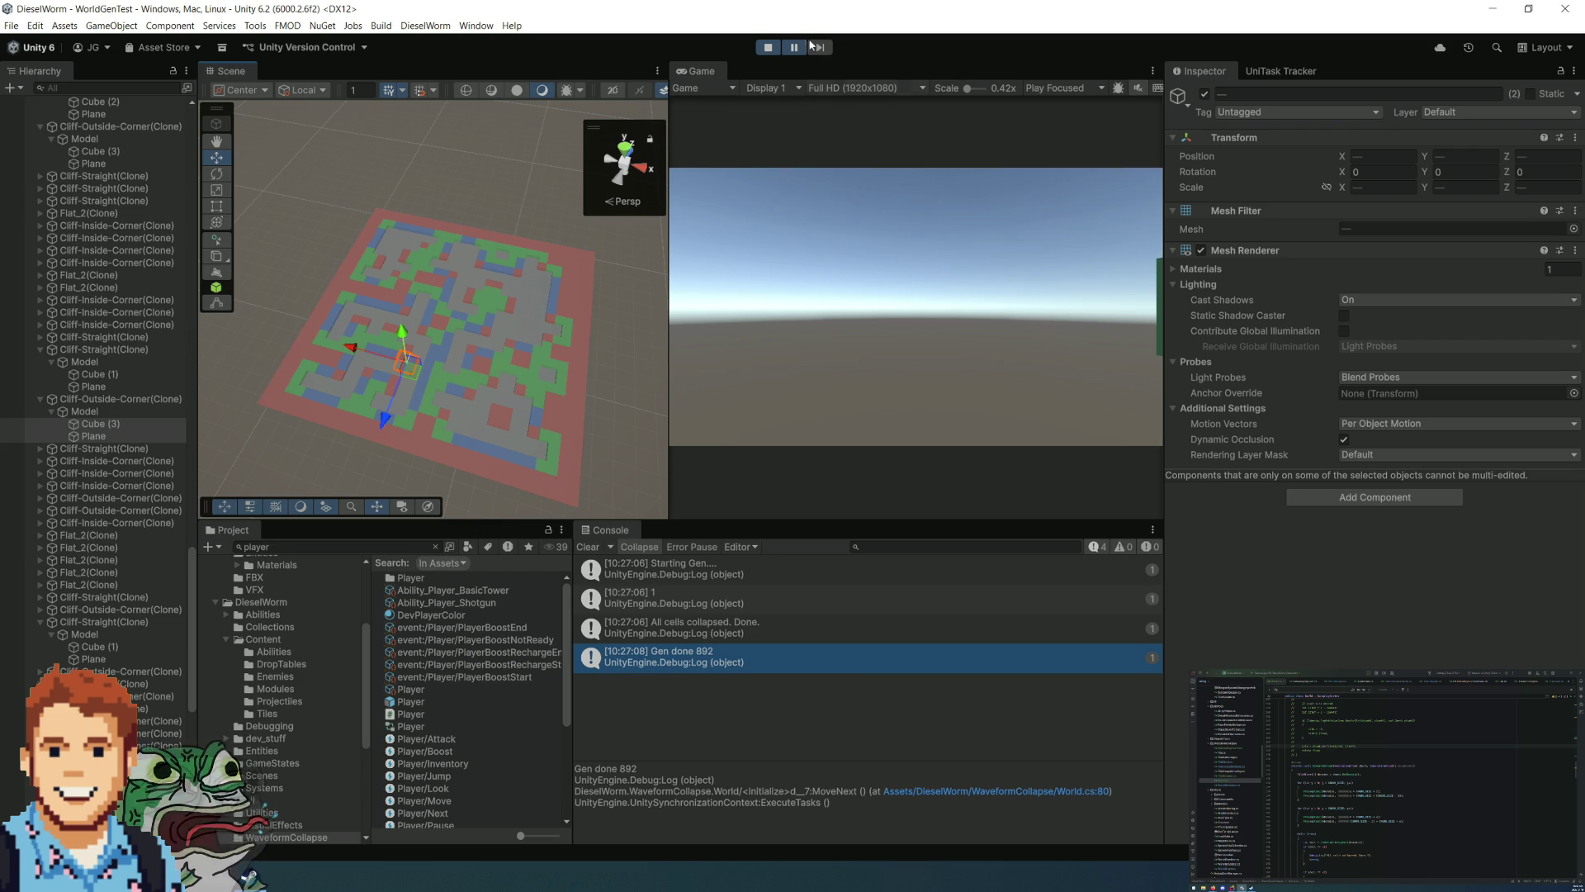
pyautogui.click(768, 48)
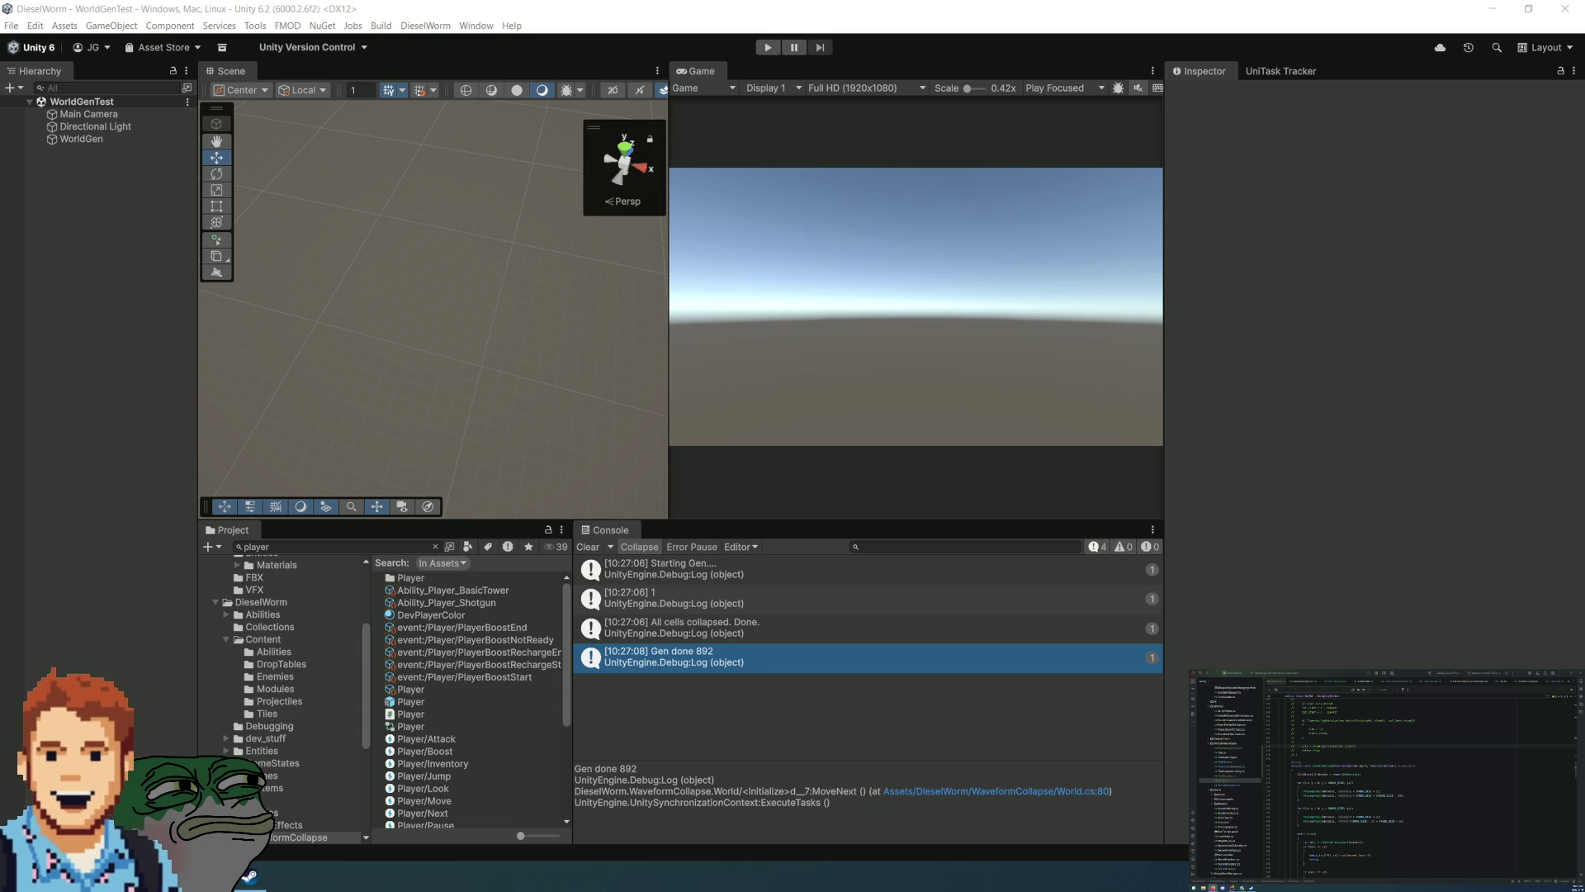
# Step: Switch from Unity to the JetBrains Rider window to view World.cs
pyautogui.hotkey('alt', 'Tab')
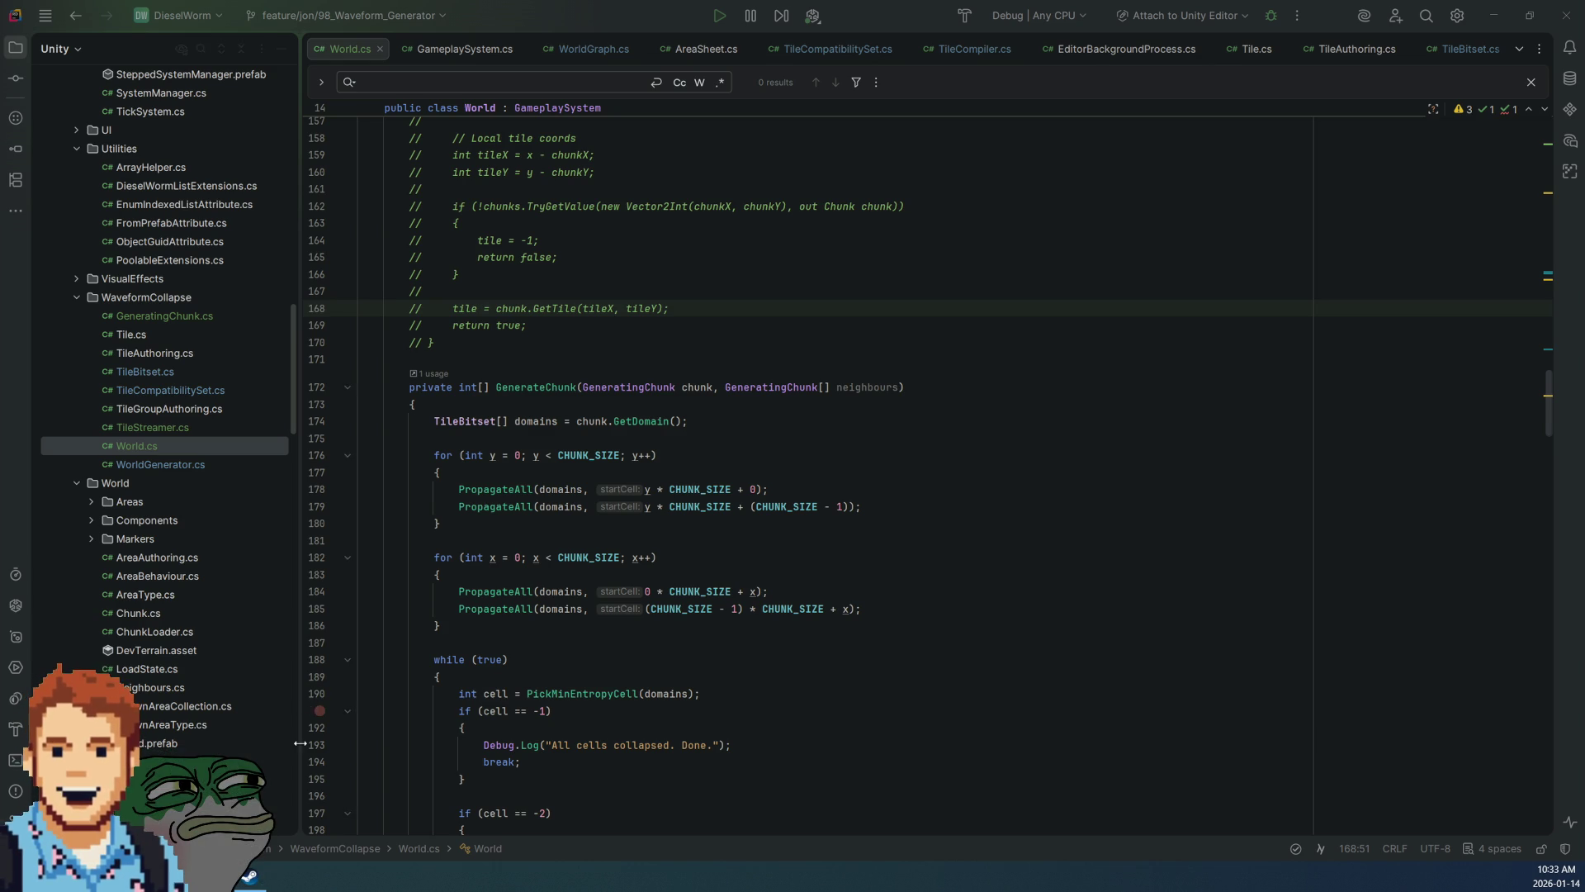
# Step: Move to the GenerateChunk loop in World.cs that copies tile indices into generatedMap
pyautogui.scroll(-15, 870, 685)
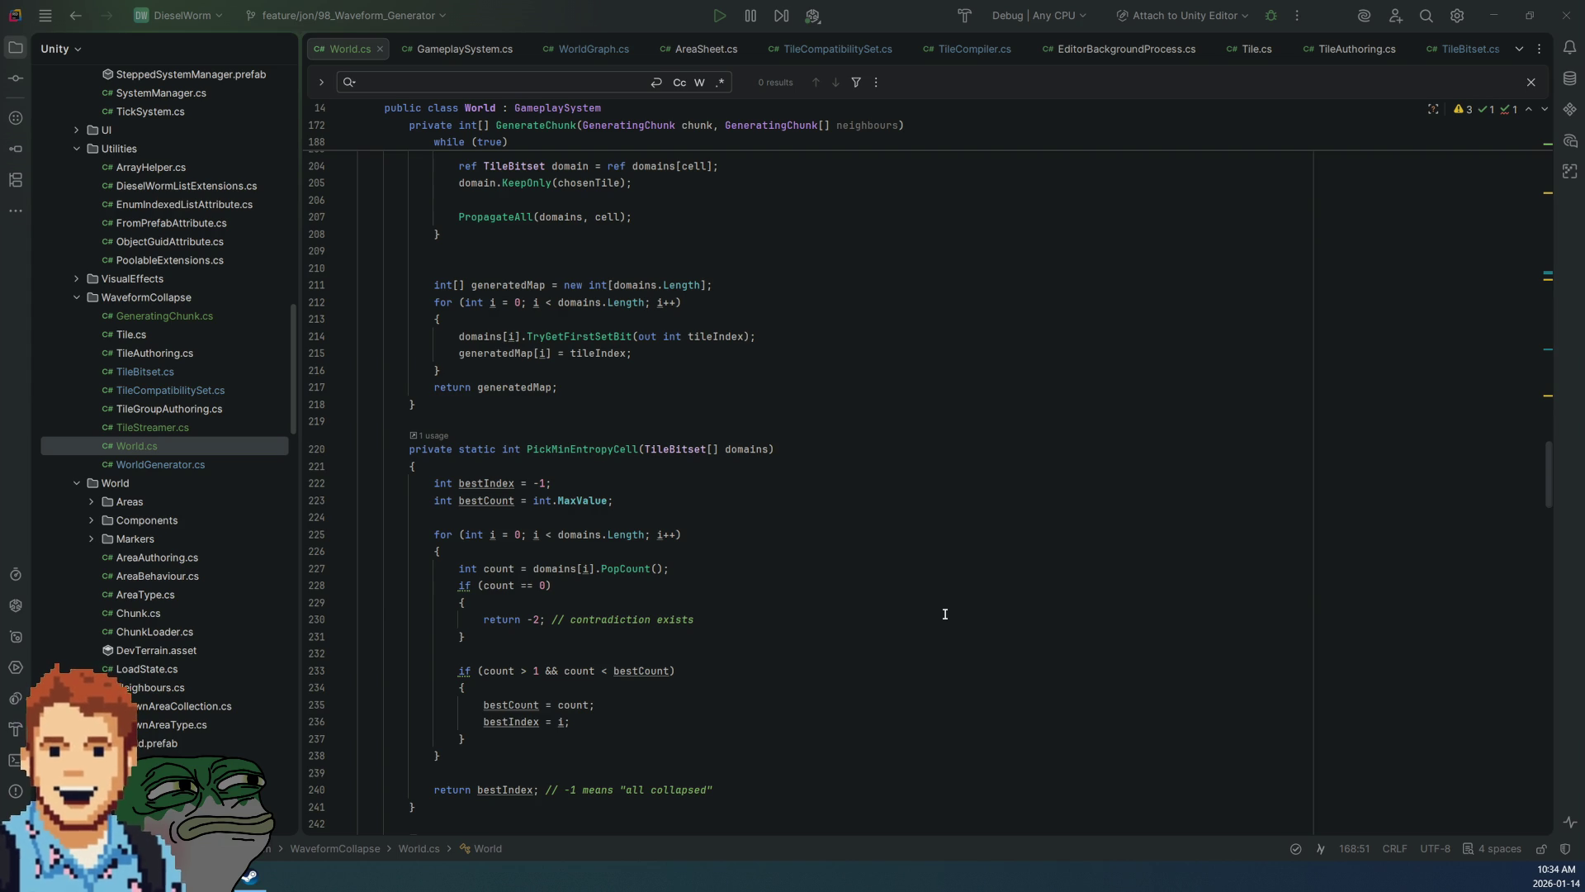
pyautogui.scroll(4, 908, 616)
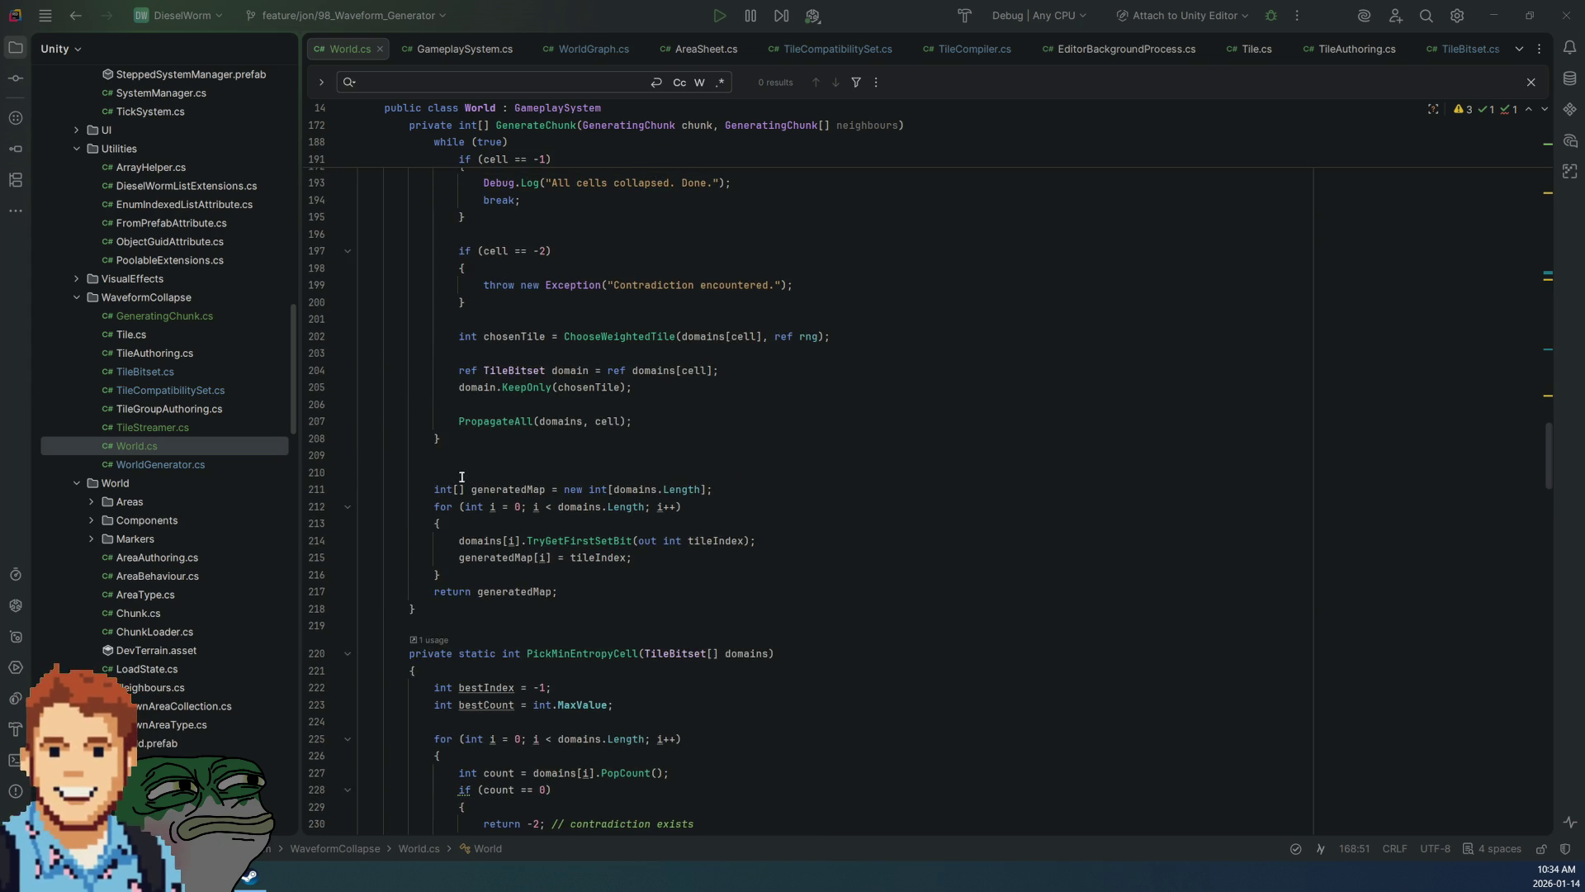
pyautogui.click(708, 489)
pyautogui.press('Down')
pyautogui.press('Down')
pyautogui.scroll(2, 765, 518)
pyautogui.scroll(5, 764, 517)
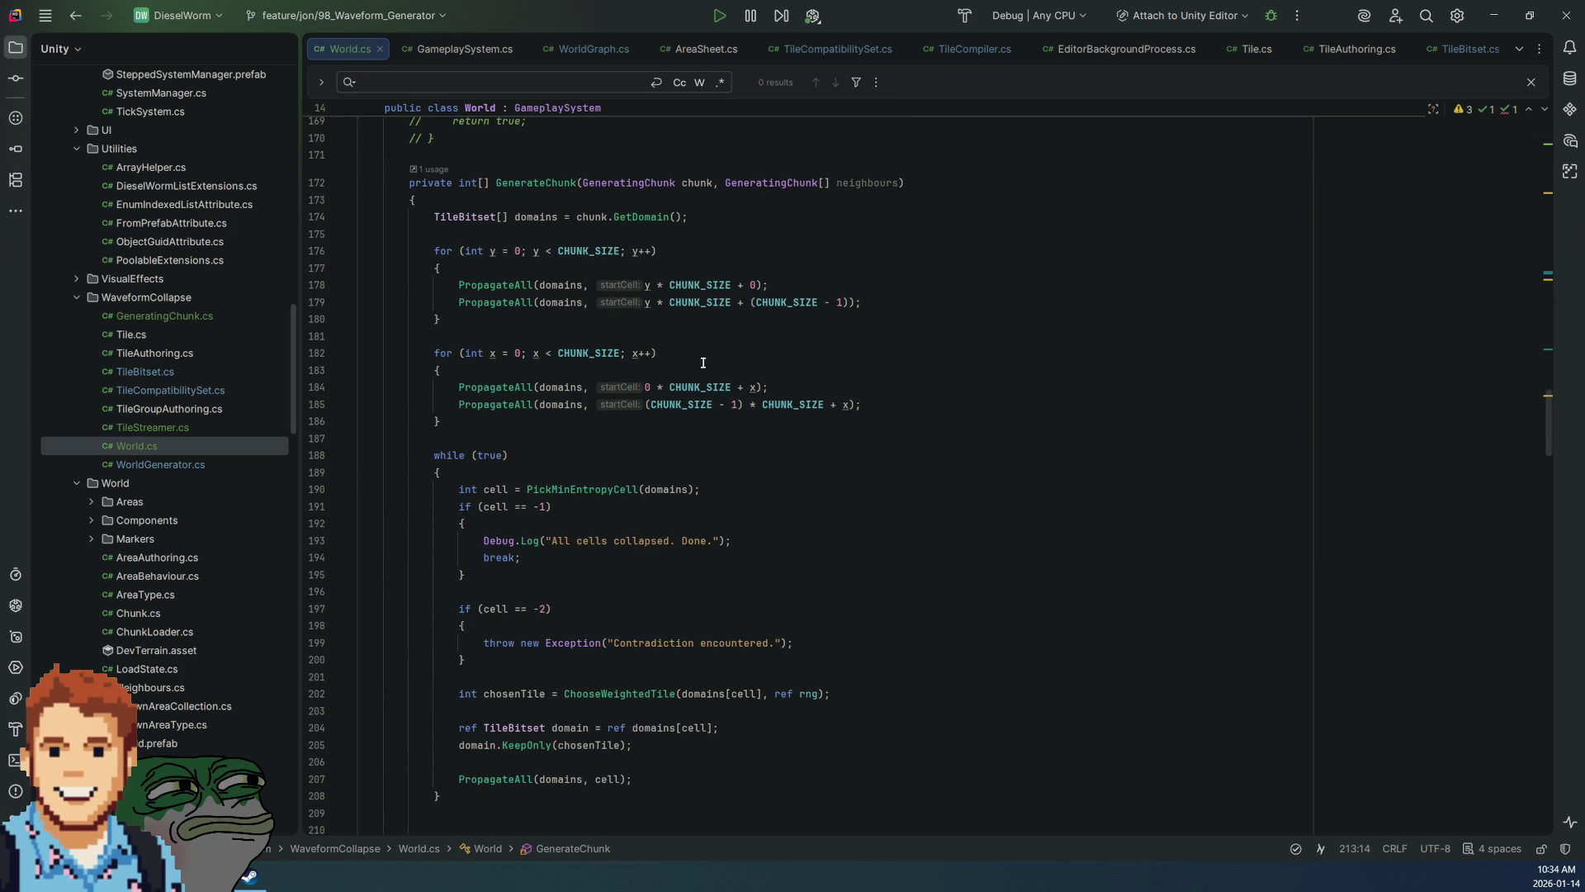
pyautogui.click(533, 285)
pyautogui.scroll(-15, 848, 395)
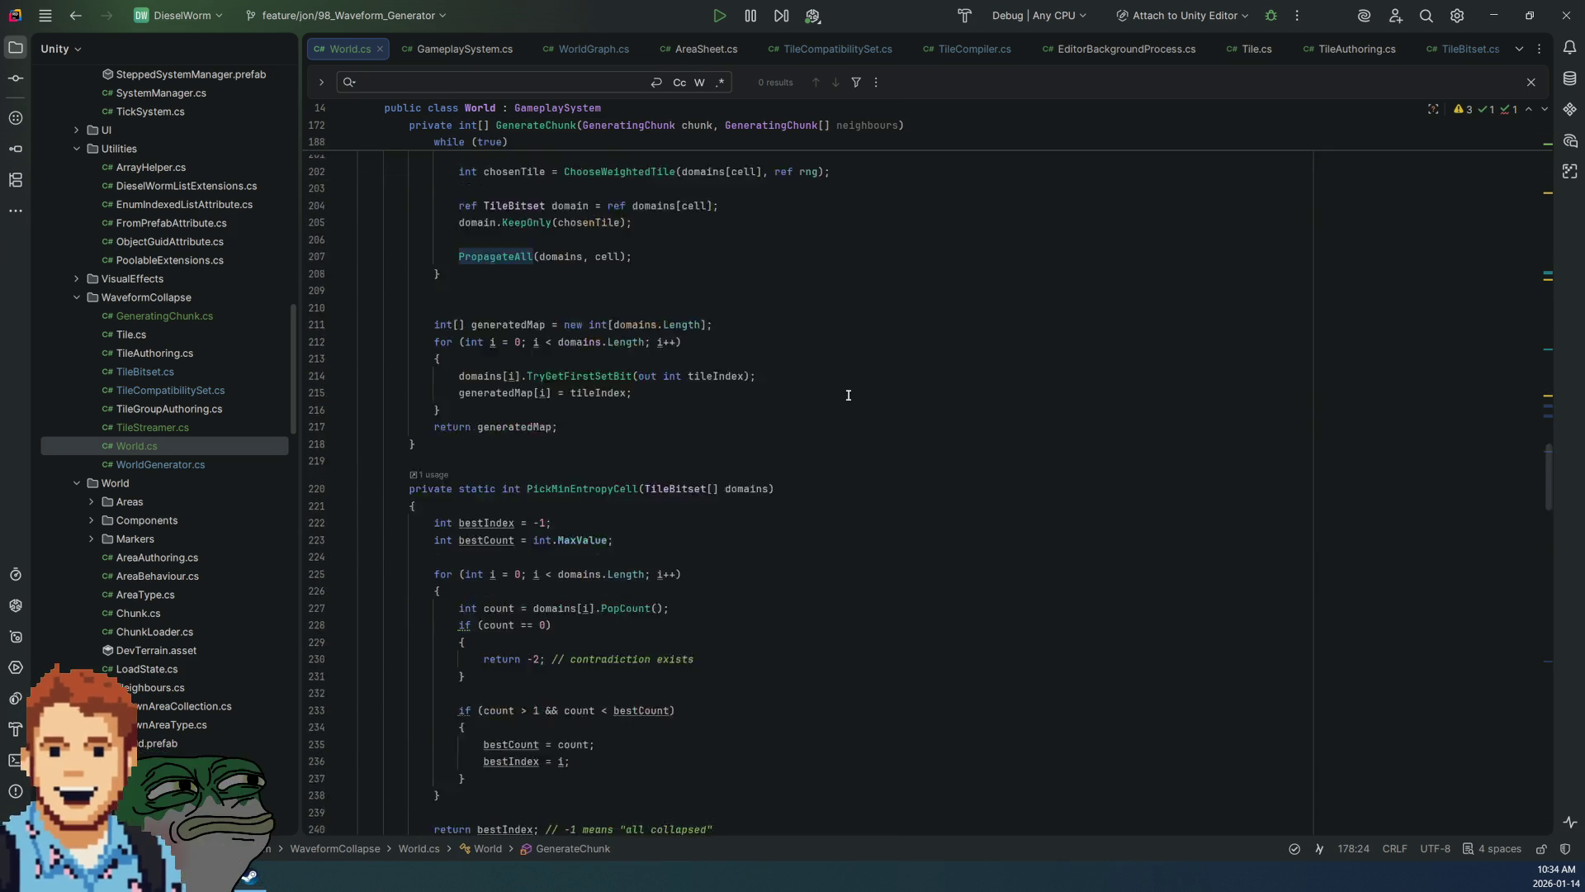
pyautogui.scroll(-20, 848, 396)
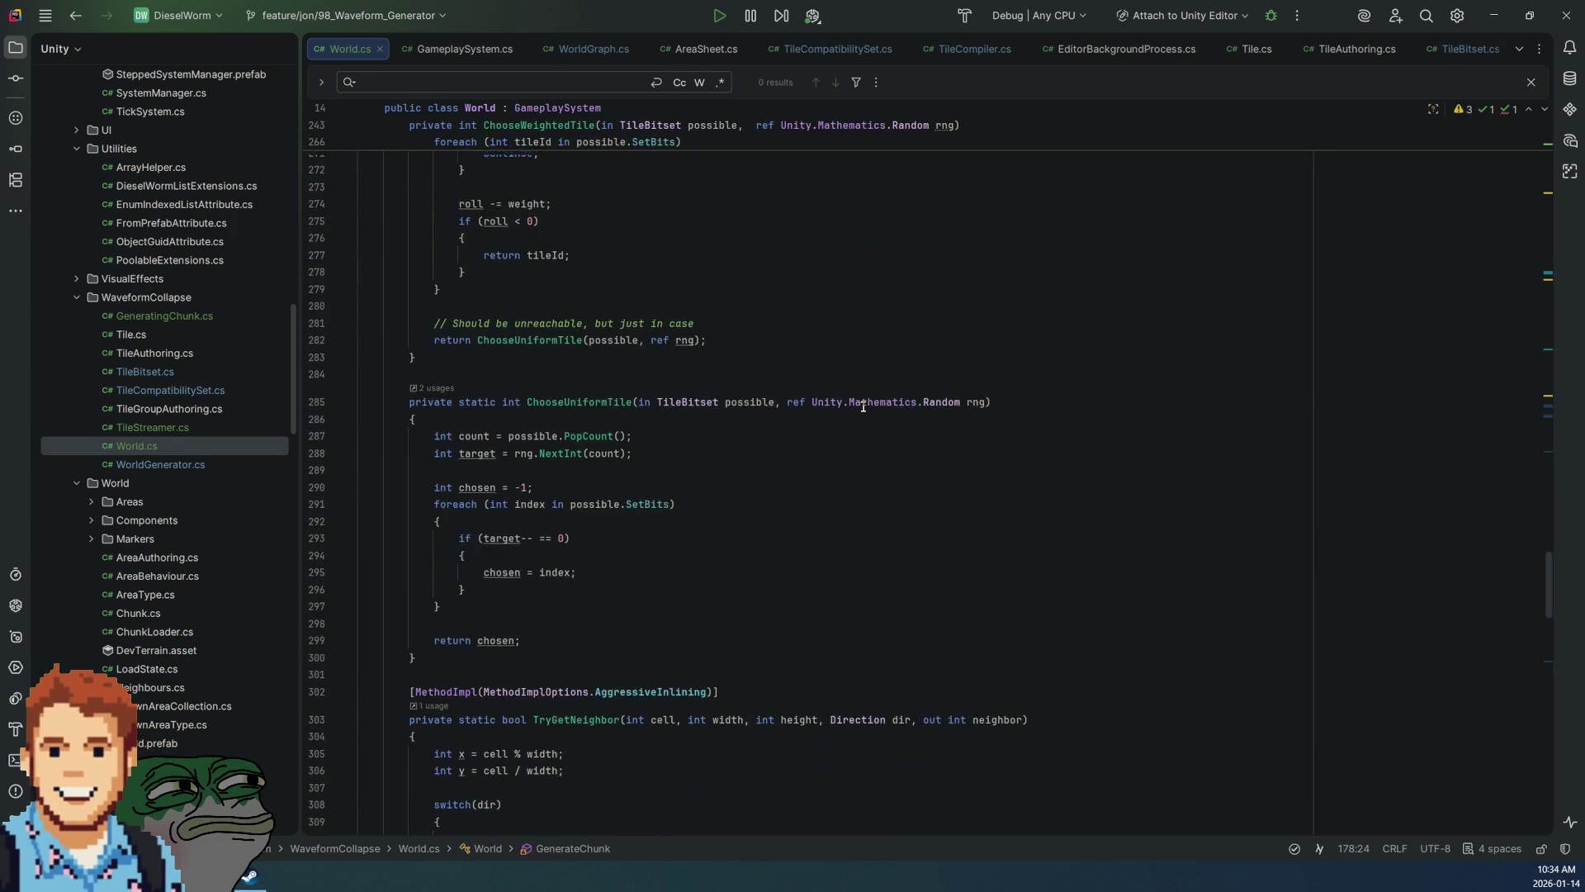
pyautogui.scroll(-14, 858, 405)
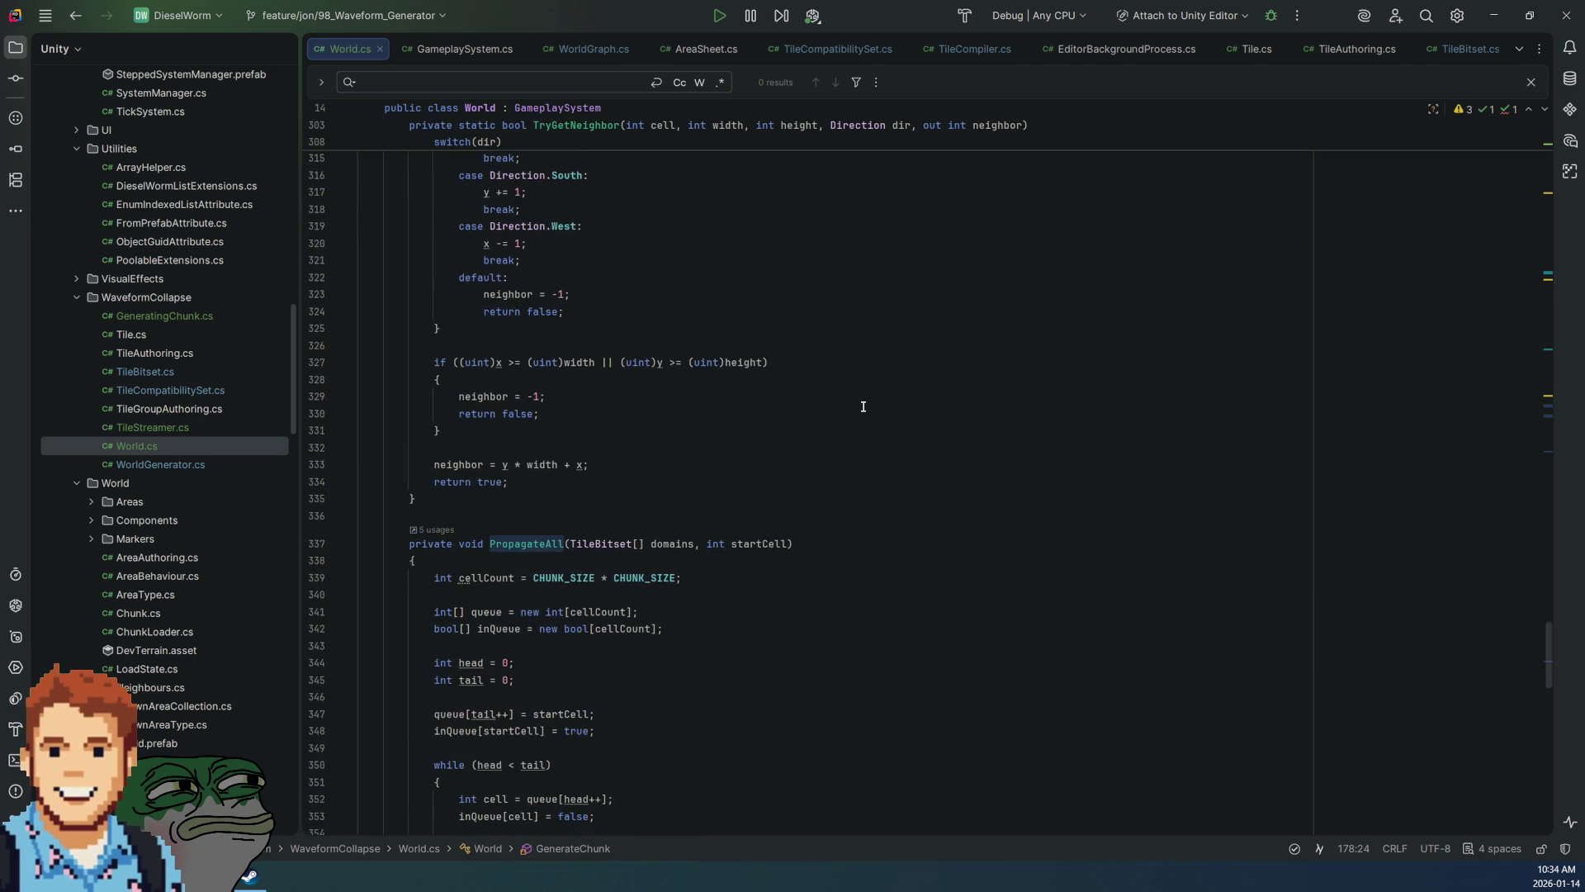
pyautogui.scroll(-13, 848, 401)
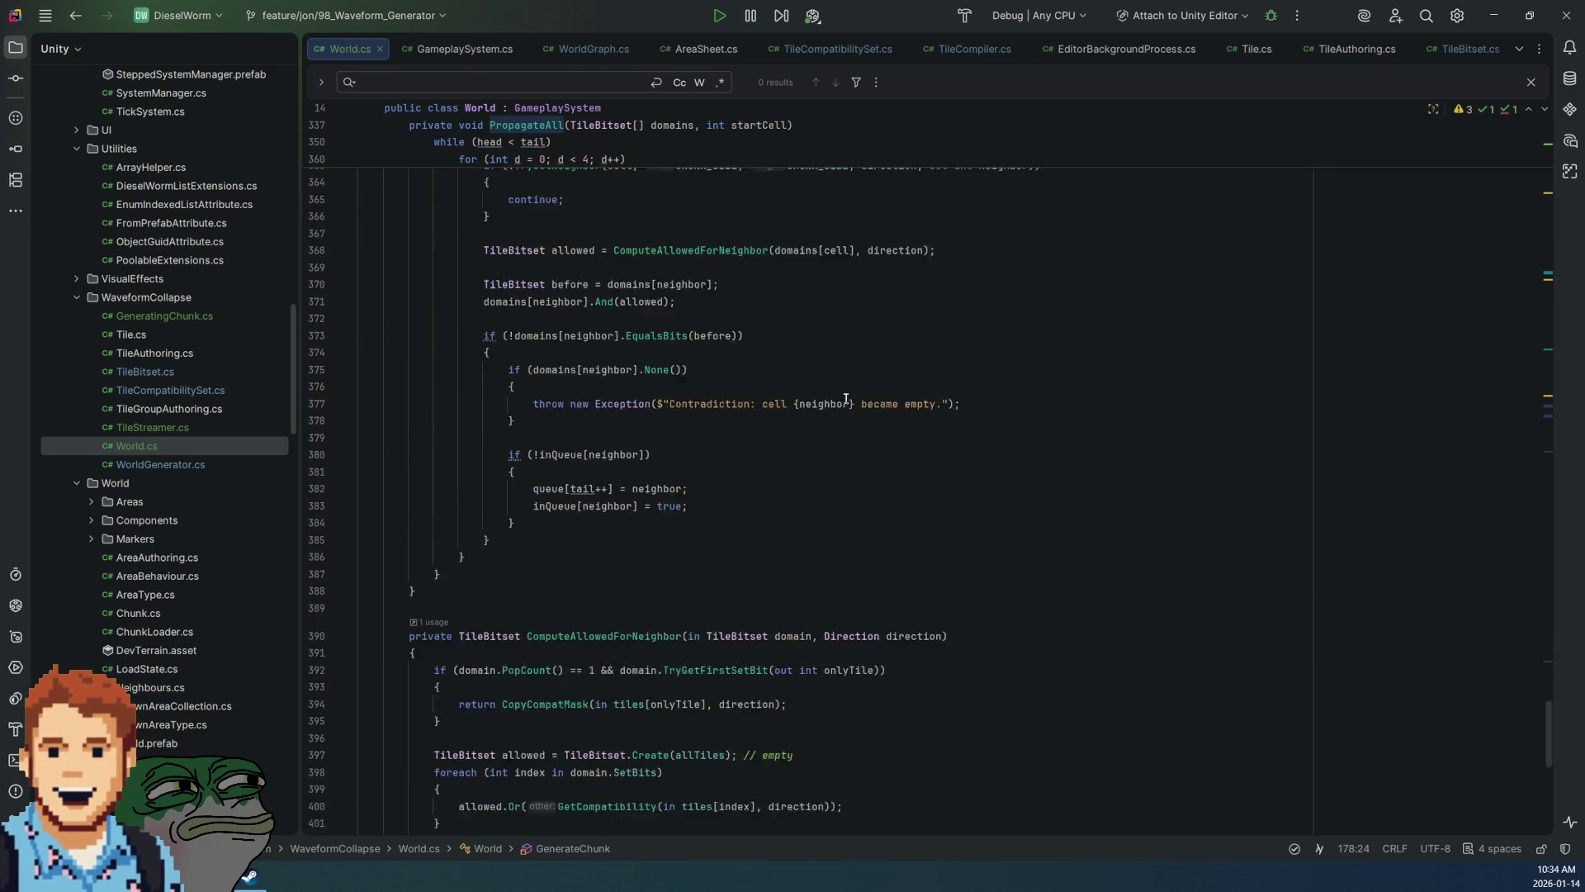
pyautogui.scroll(-13, 845, 397)
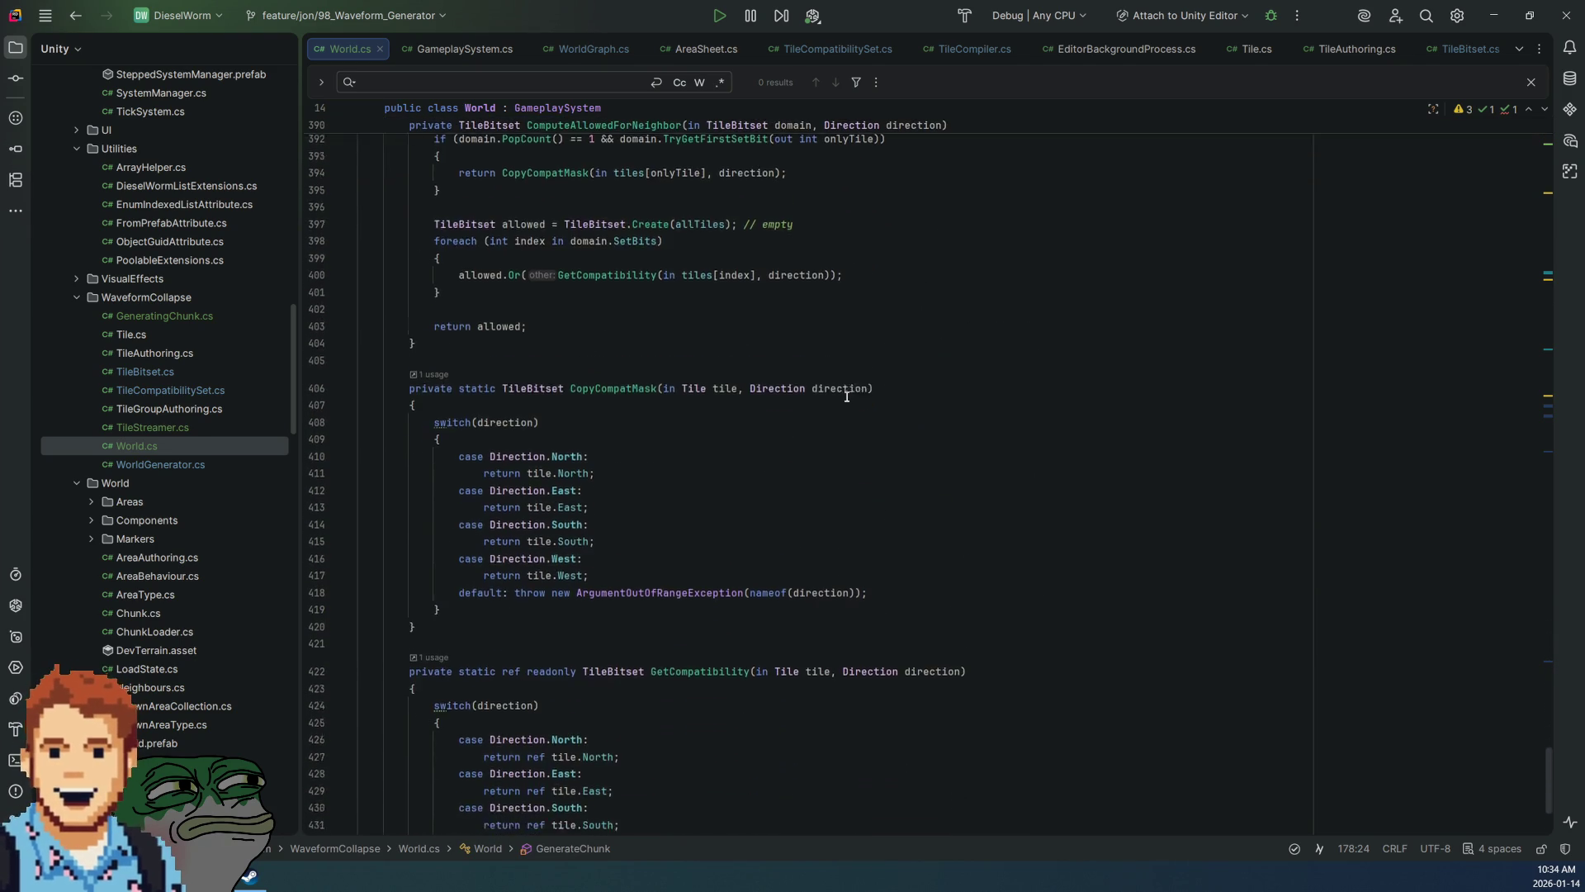
pyautogui.scroll(20, 846, 396)
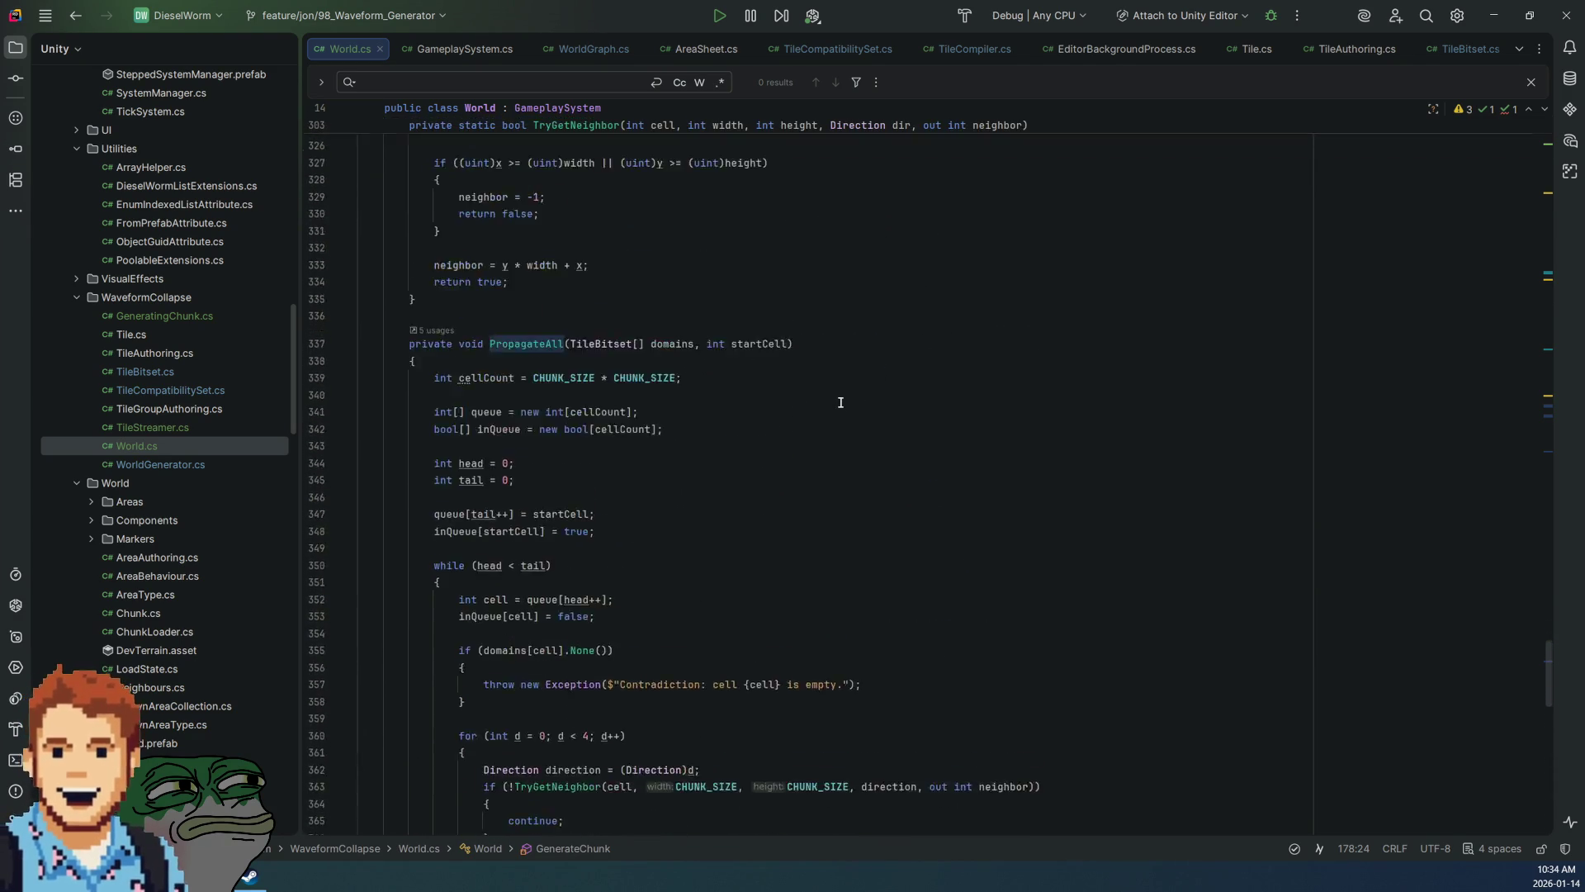
pyautogui.scroll(15, 840, 402)
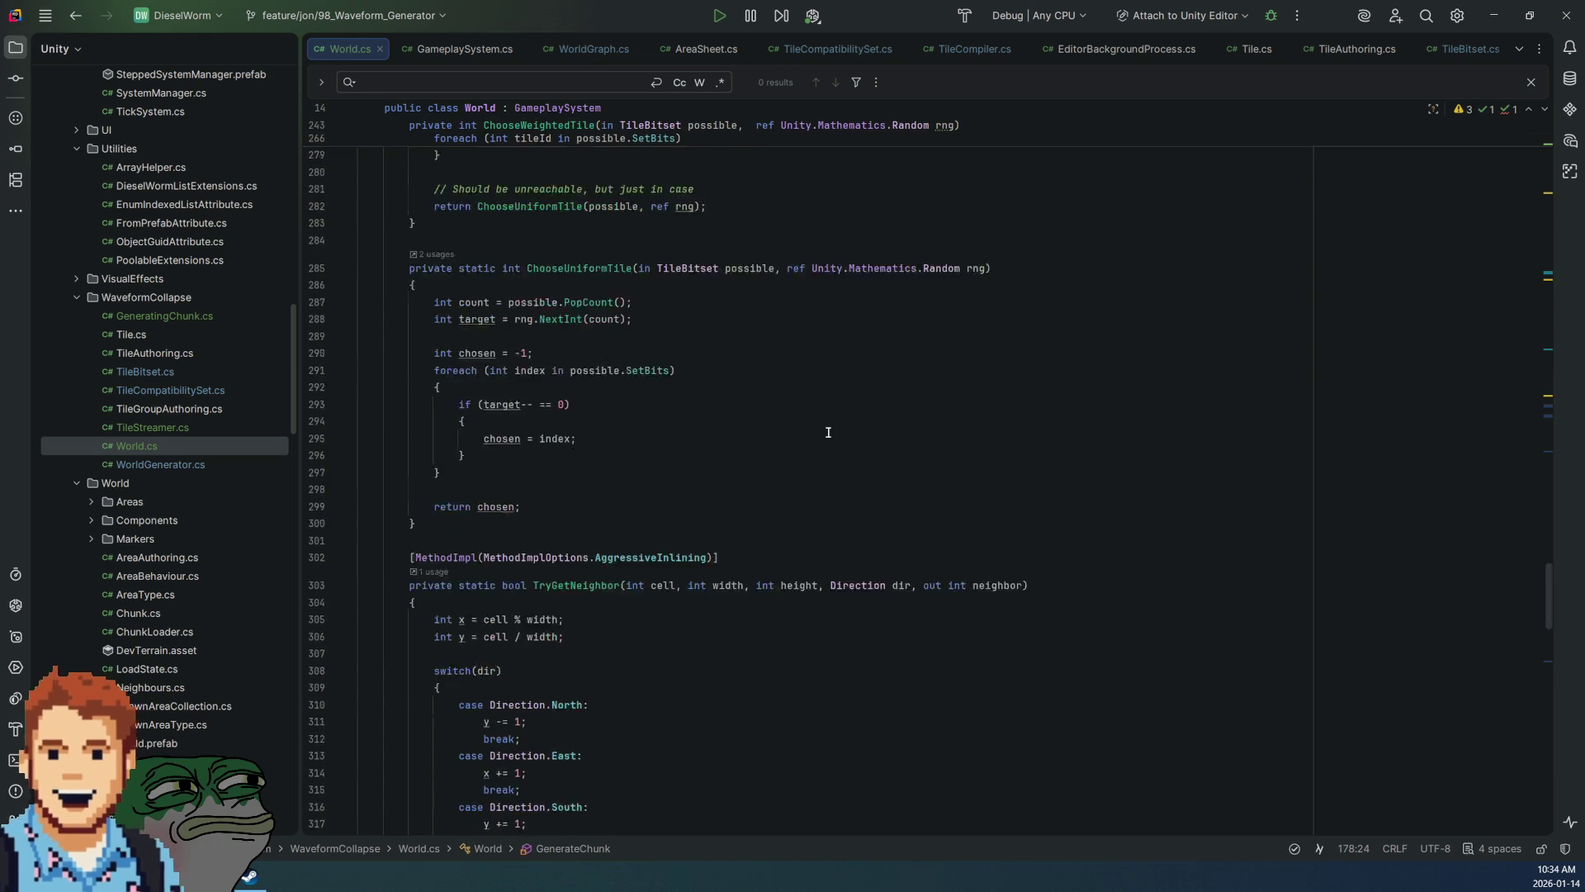
pyautogui.scroll(7, 828, 431)
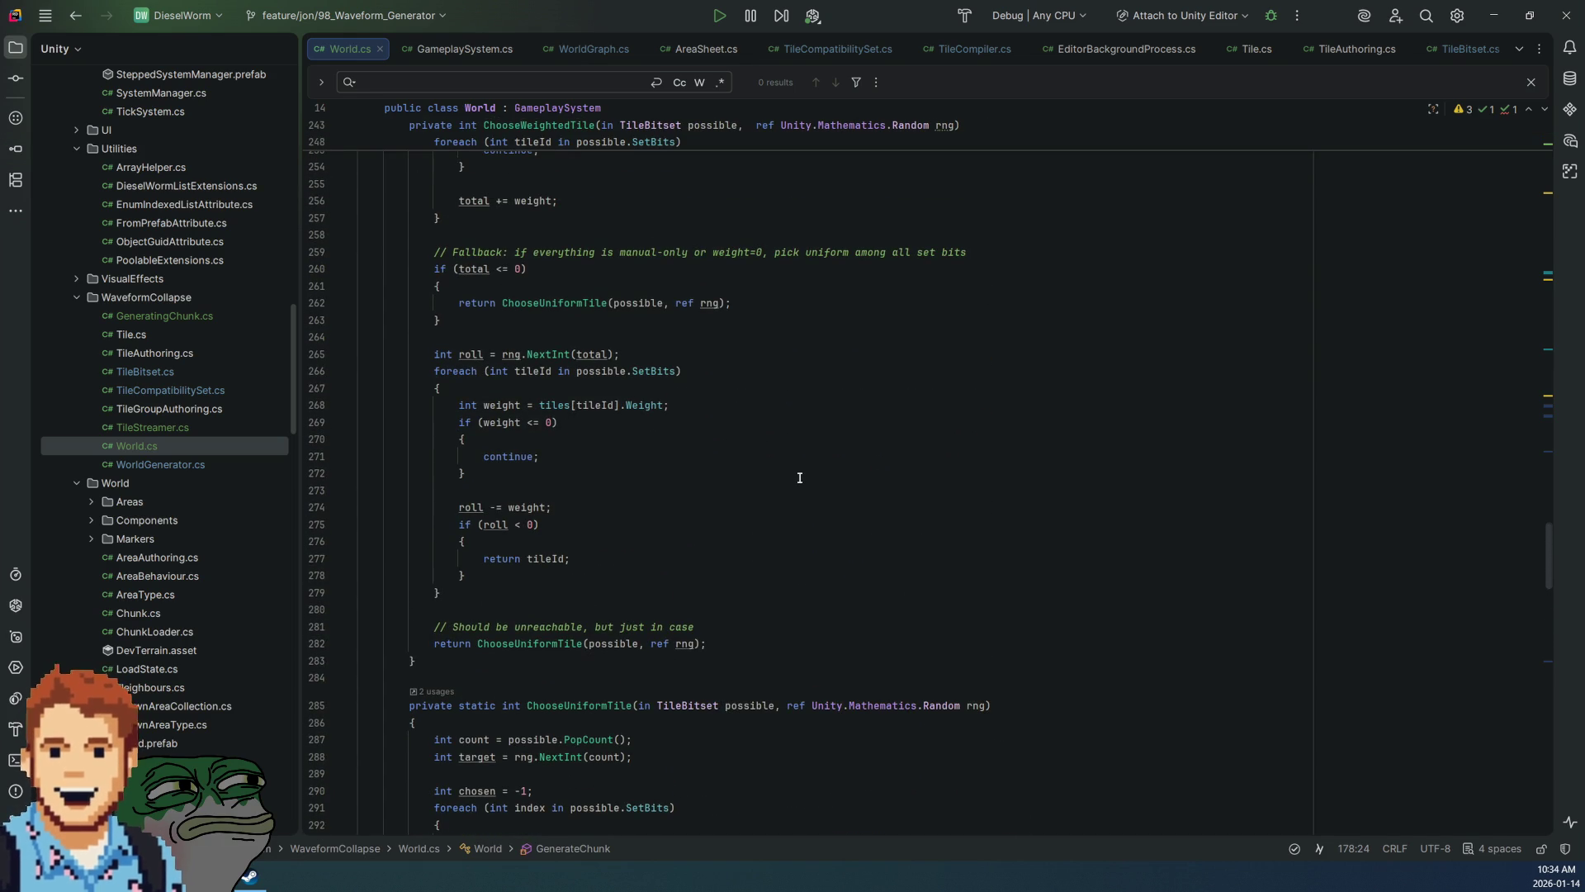
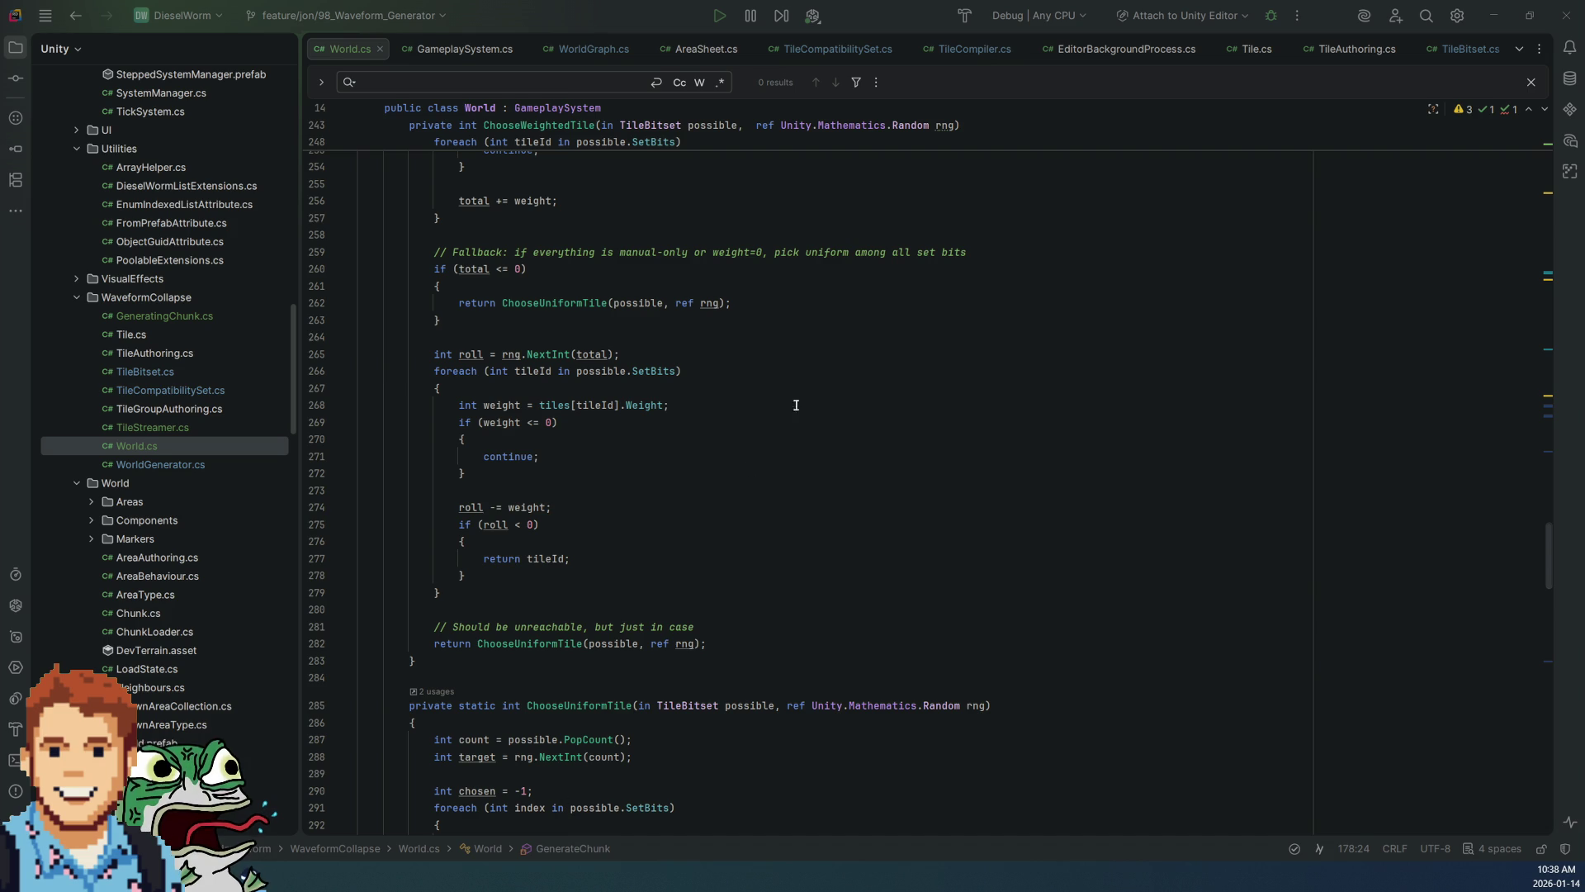
# Step: Refresh the Unity Editor with the latest World.cs code from Rider and switch to Unity
pyautogui.click(829, 346)
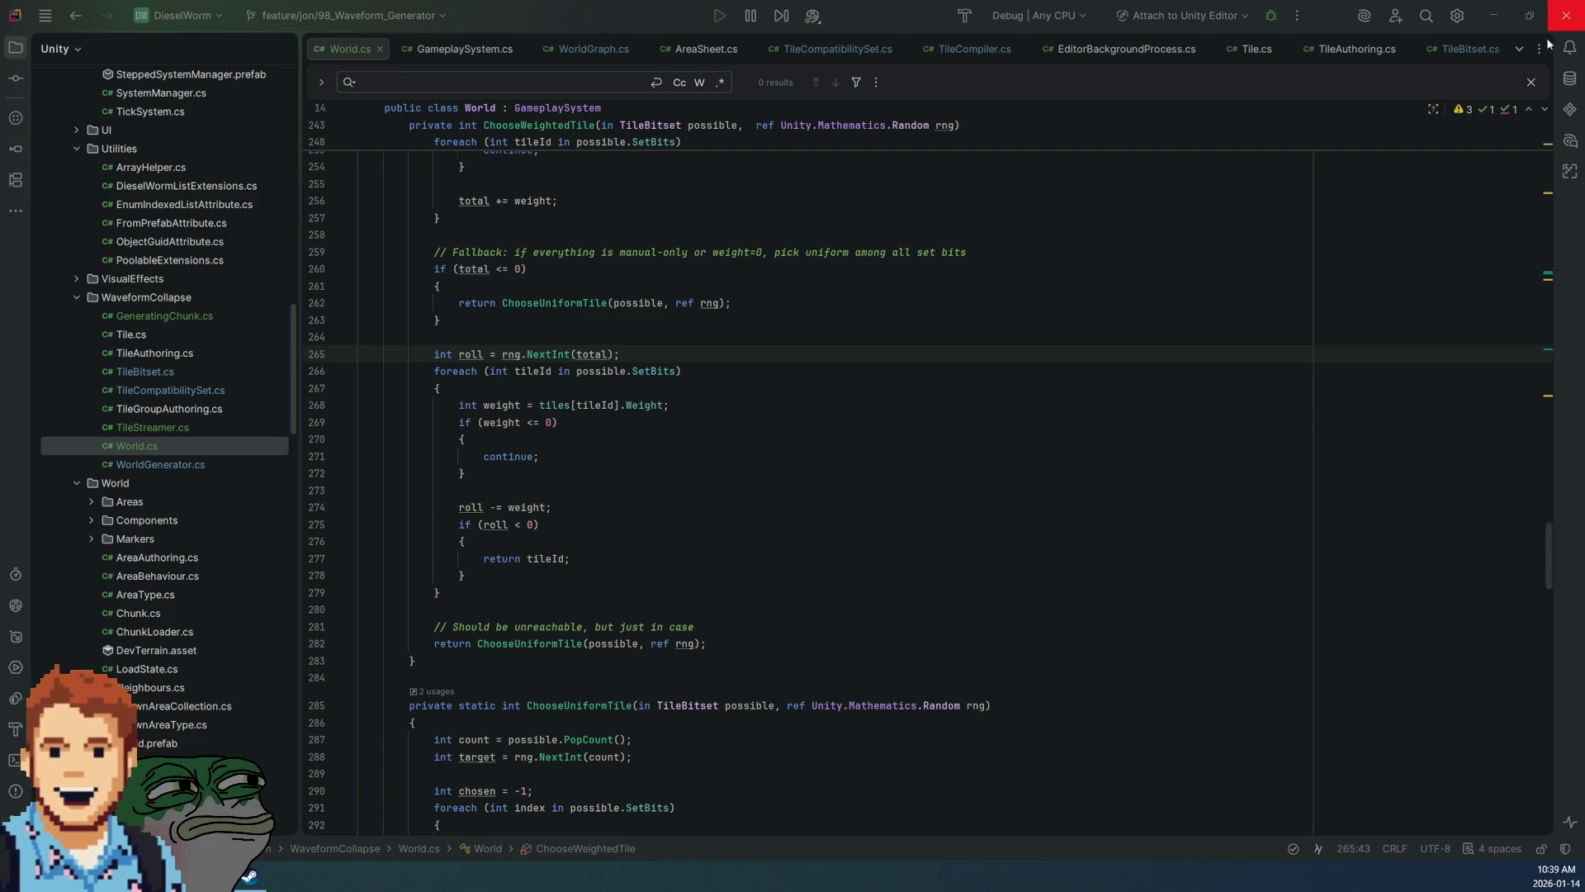
pyautogui.scroll(15, 917, 309)
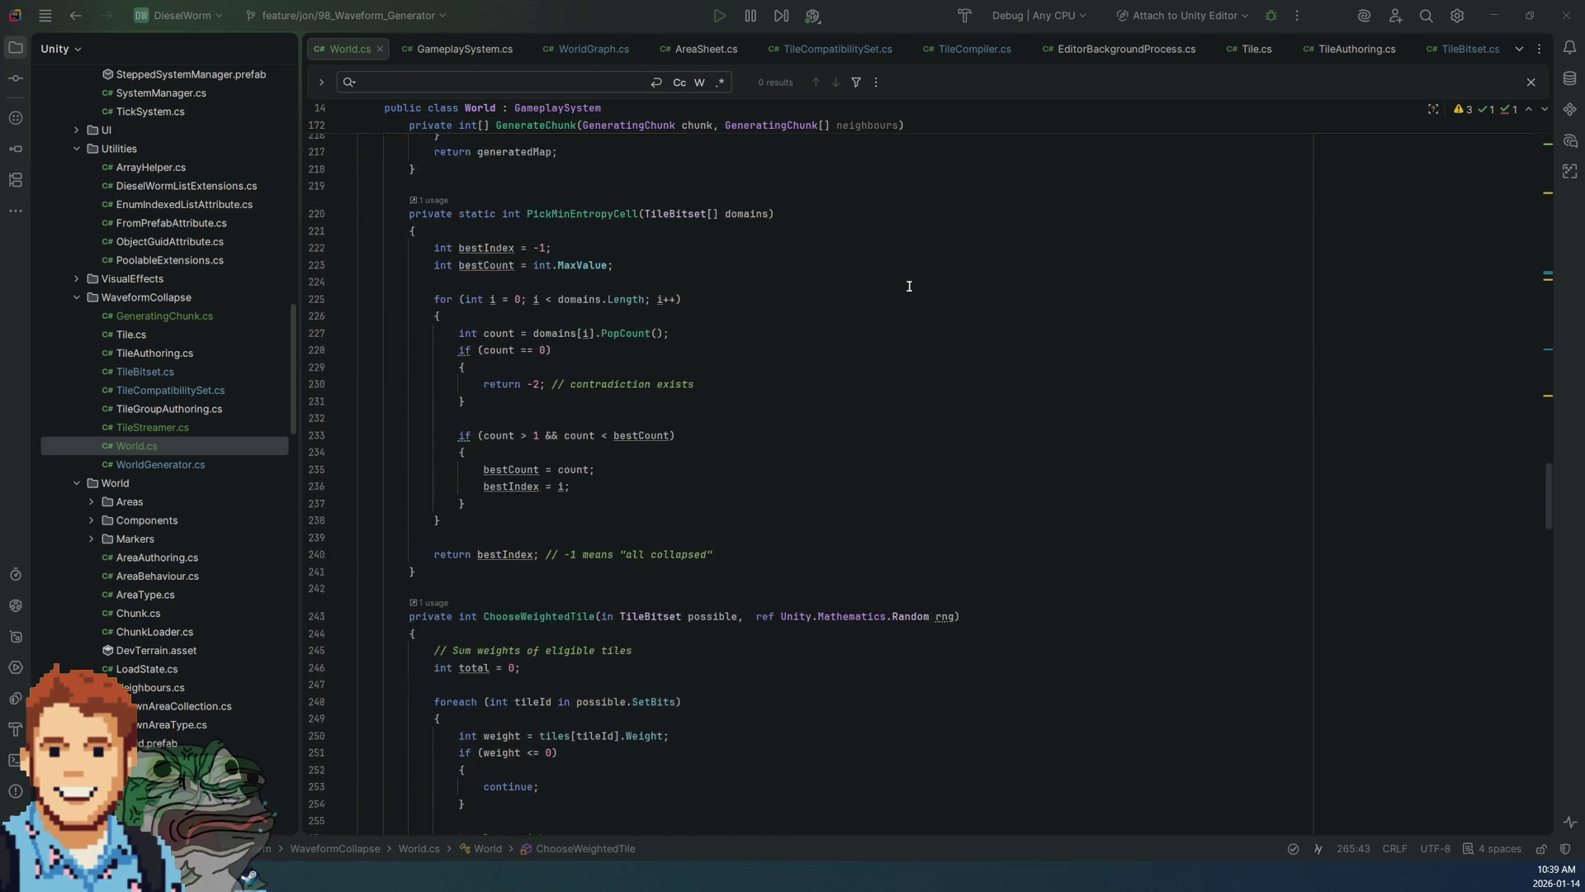
pyautogui.scroll(5, 908, 286)
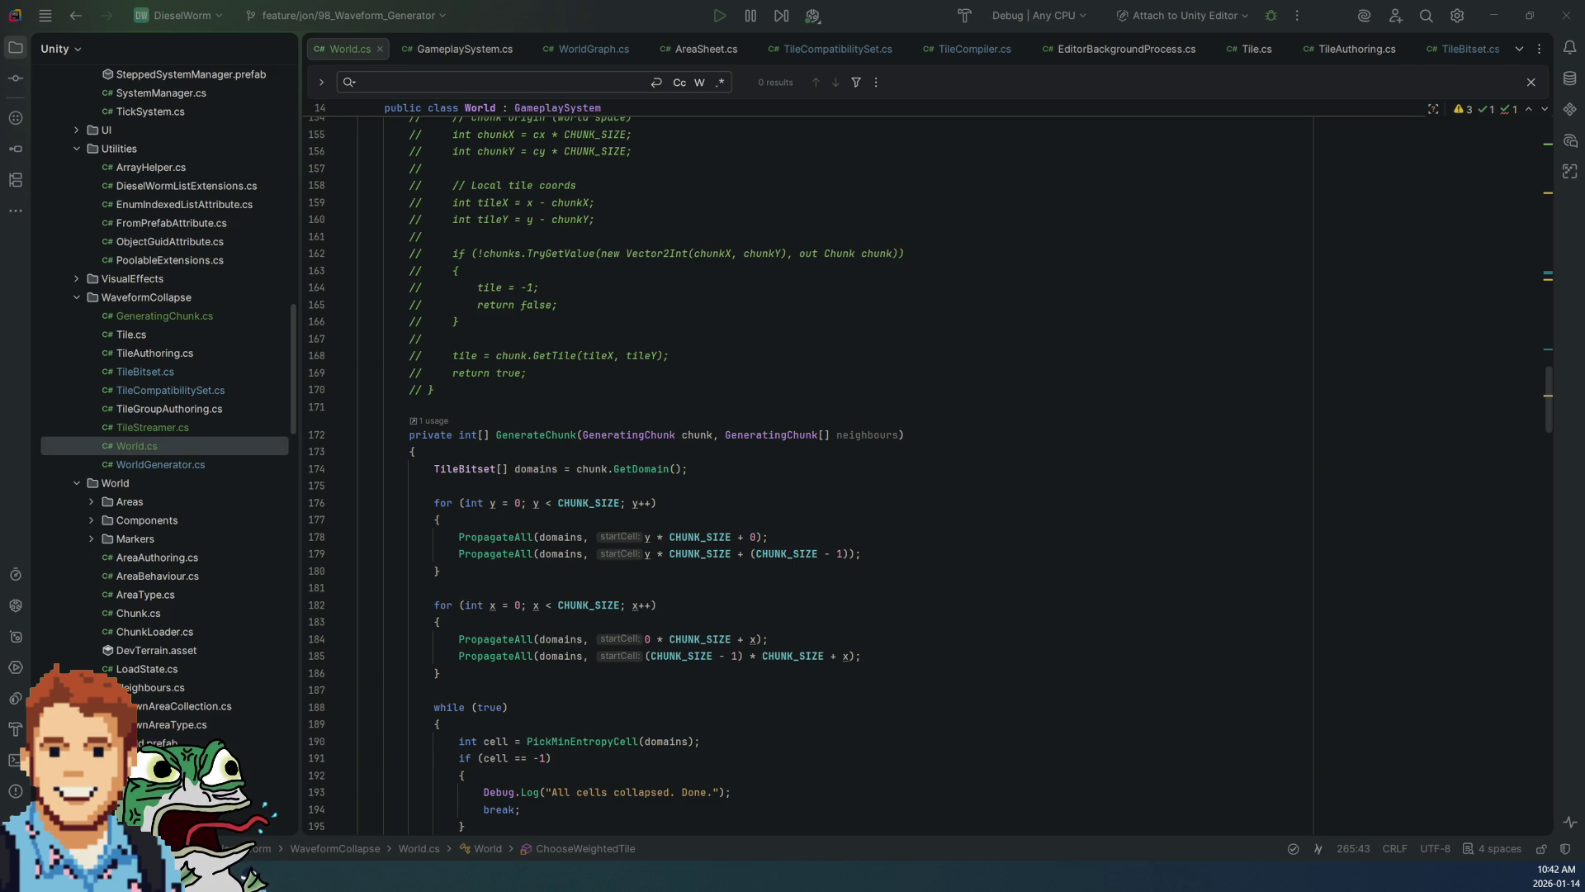
pyautogui.click(928, 403)
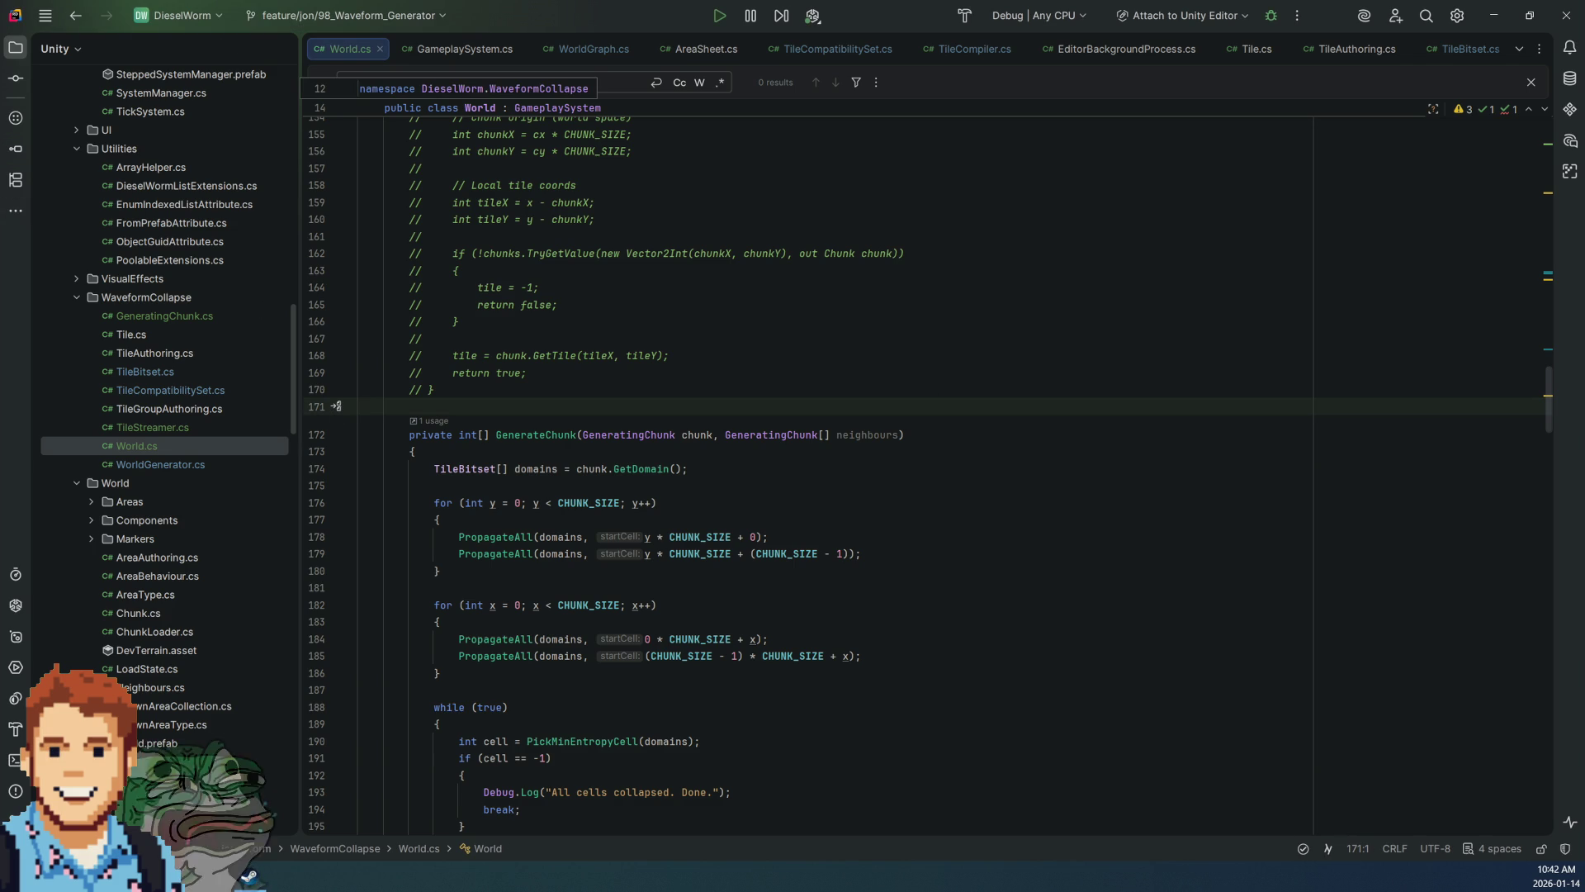
pyautogui.hotkey('alt', 'Tab')
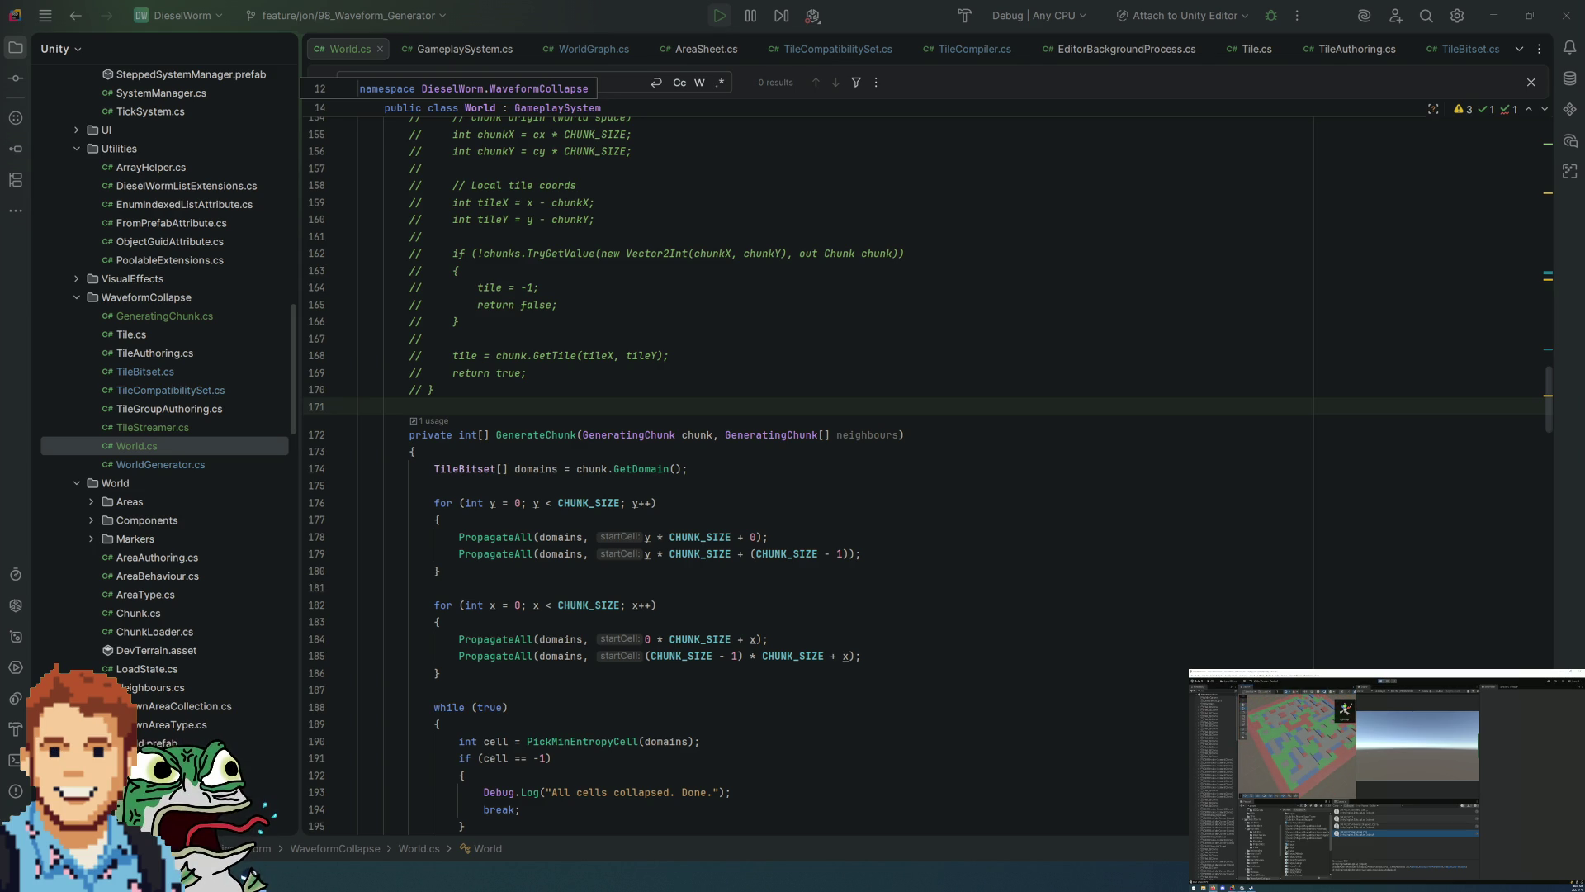
pyautogui.click(786, 322)
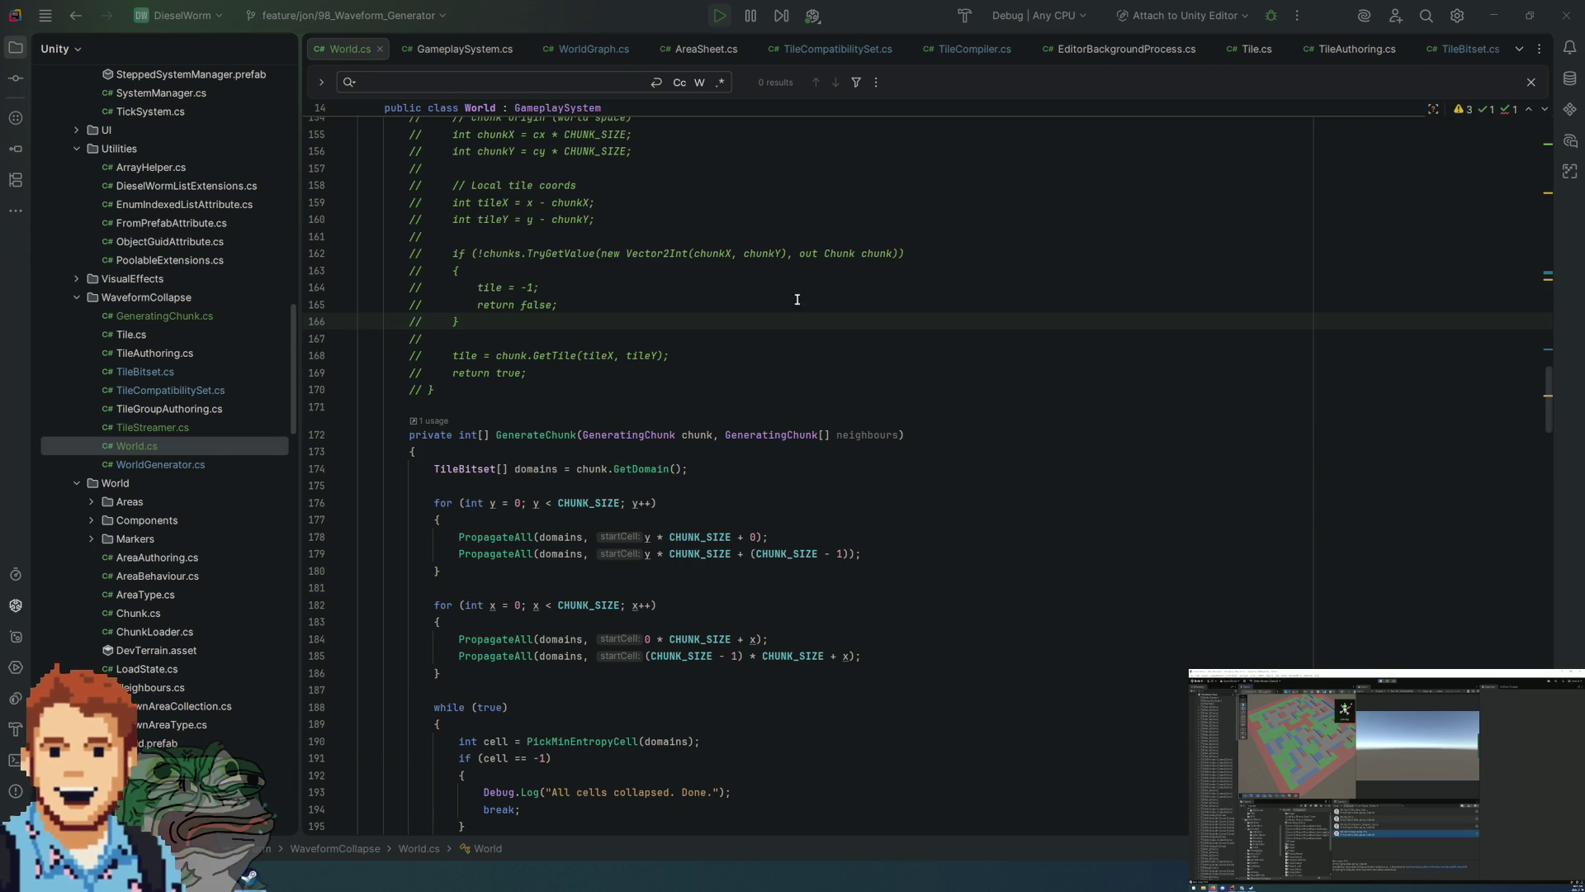
pyautogui.scroll(4, 835, 298)
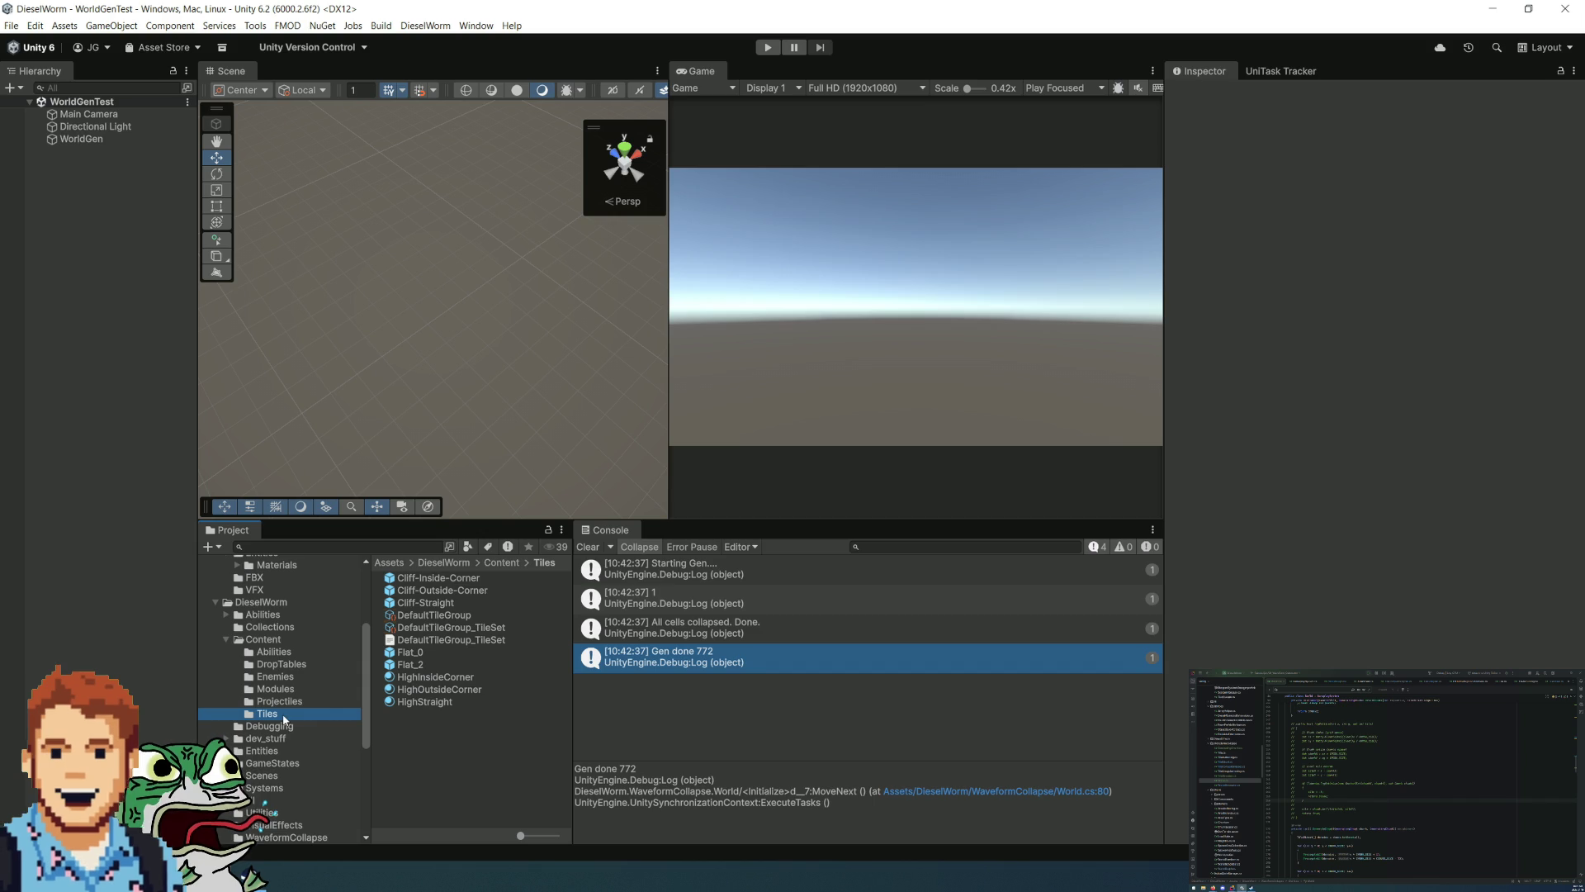
# Step: In DefaultTileGroup's Inspector, set Flat_2's weight to 0 and Flat_0's weight to 2
pyautogui.click(434, 650)
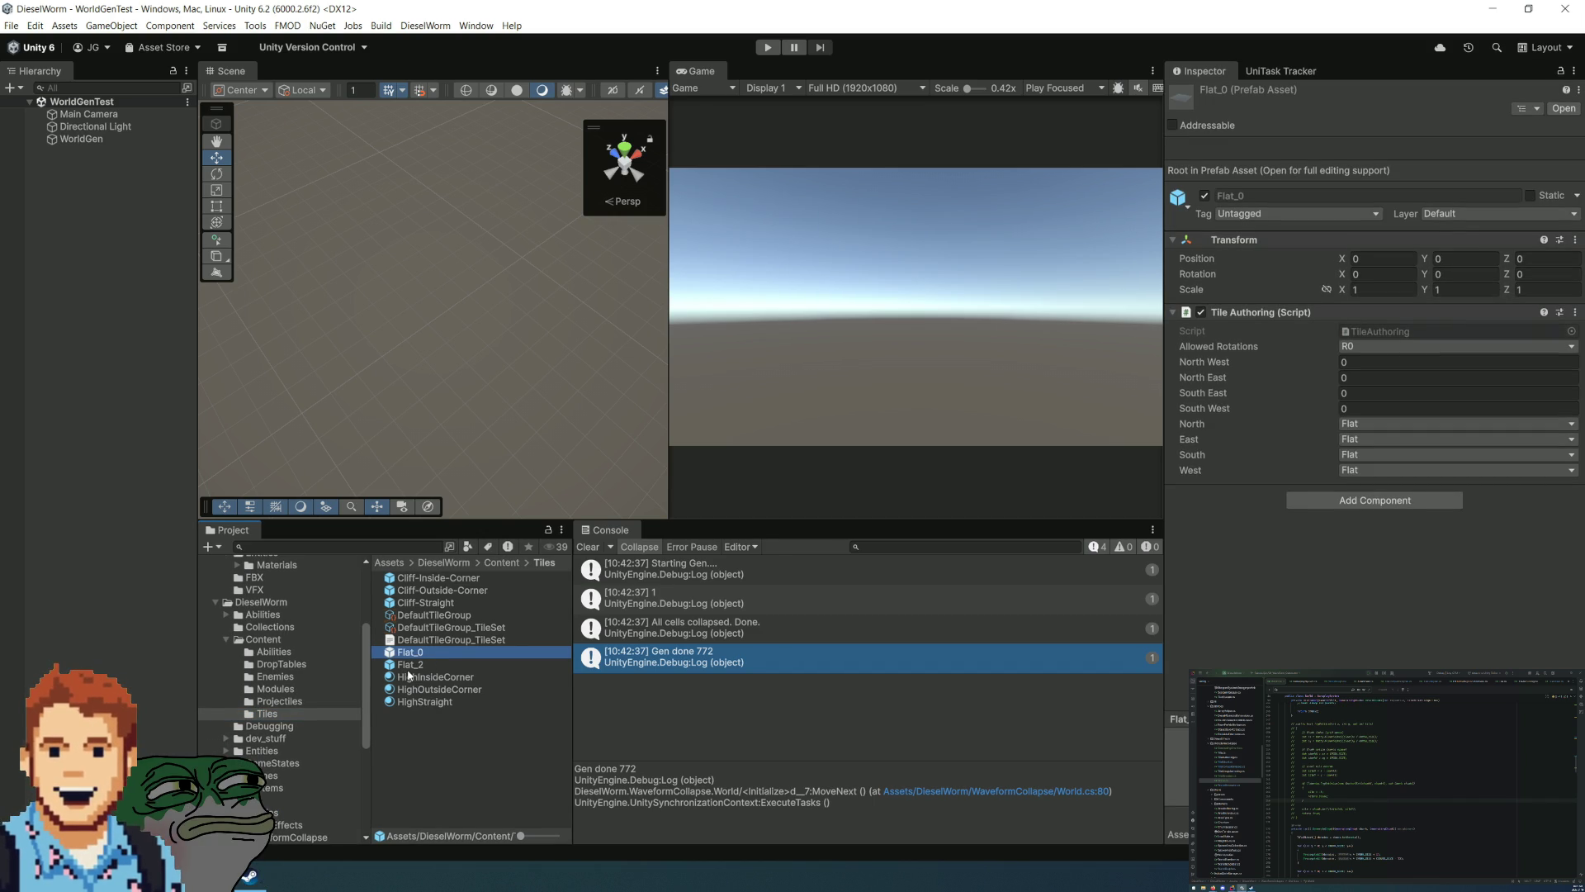
pyautogui.click(433, 616)
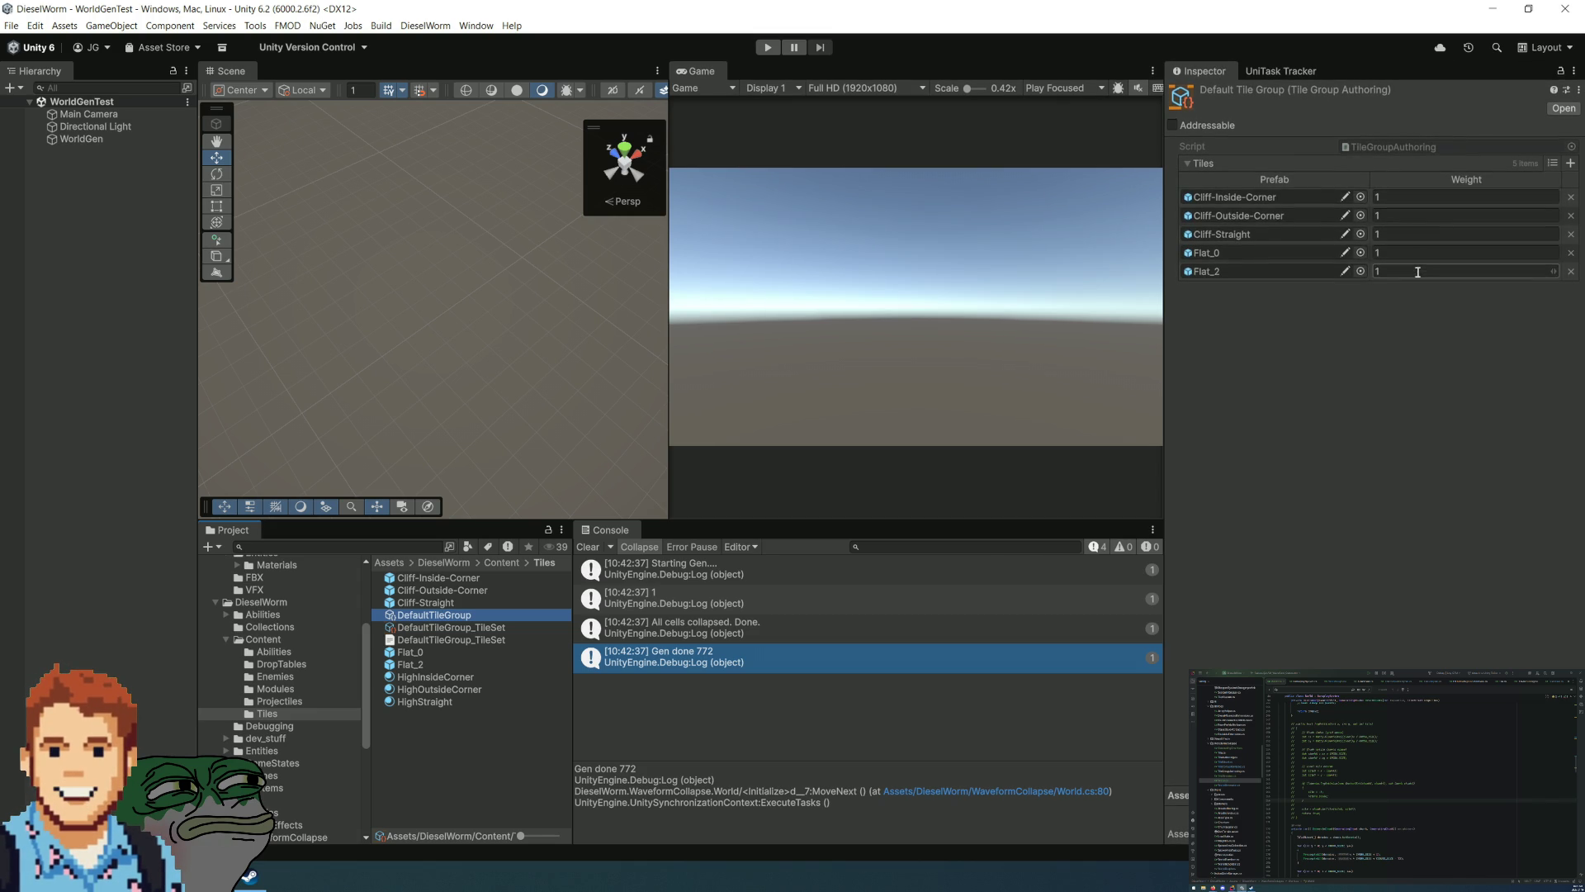
pyautogui.click(1410, 251)
pyautogui.click(1431, 269)
pyautogui.write('0')
pyautogui.click(1420, 253)
pyautogui.write('2')
pyautogui.click(1385, 395)
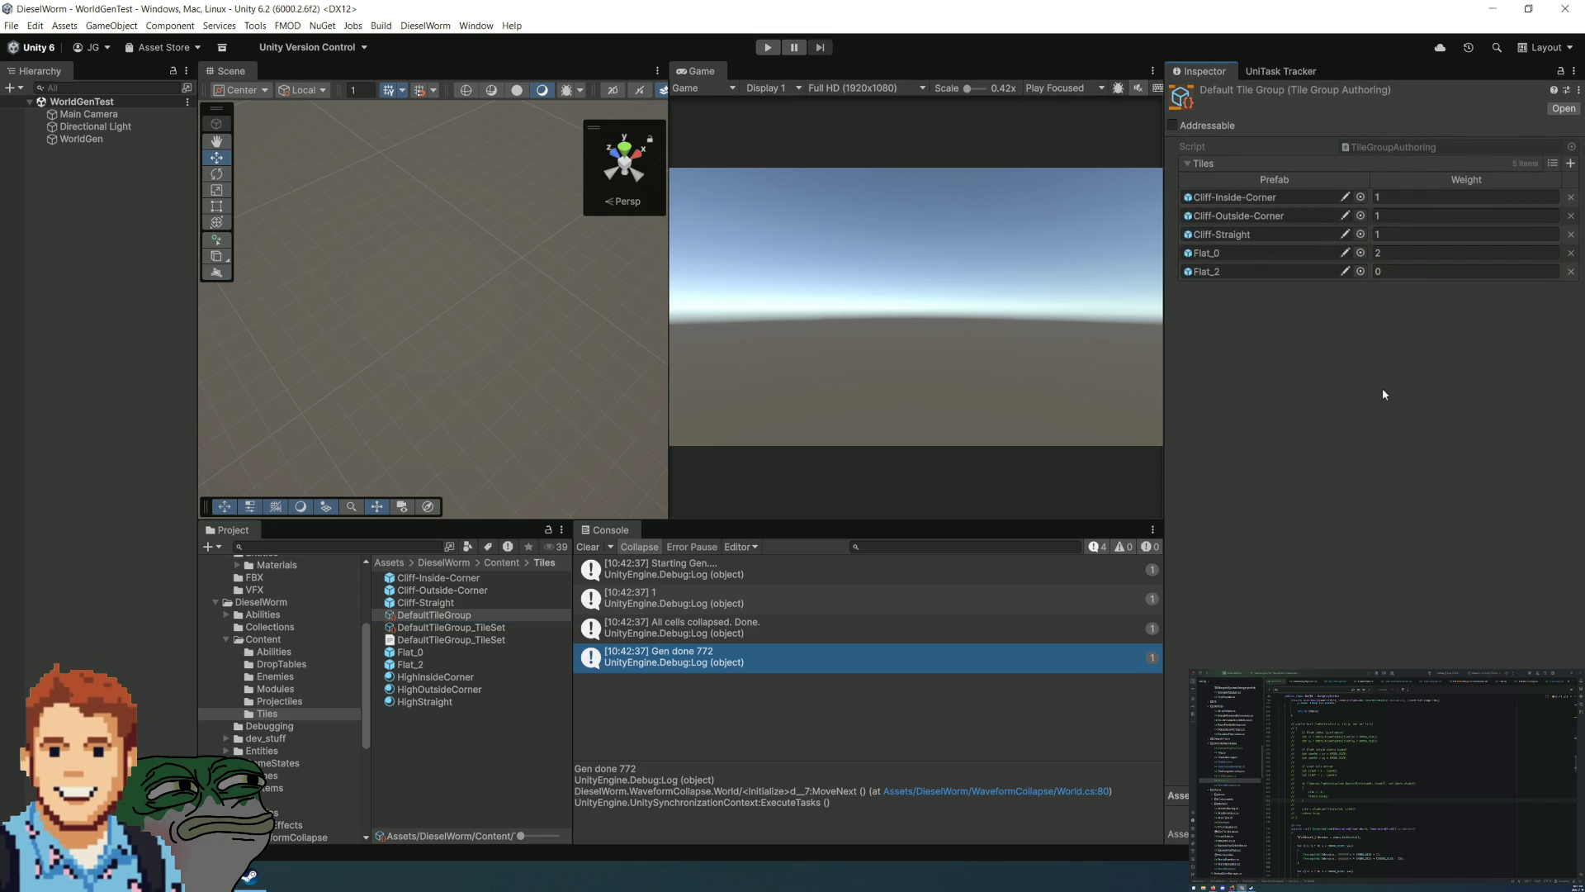
pyautogui.rightClick(435, 618)
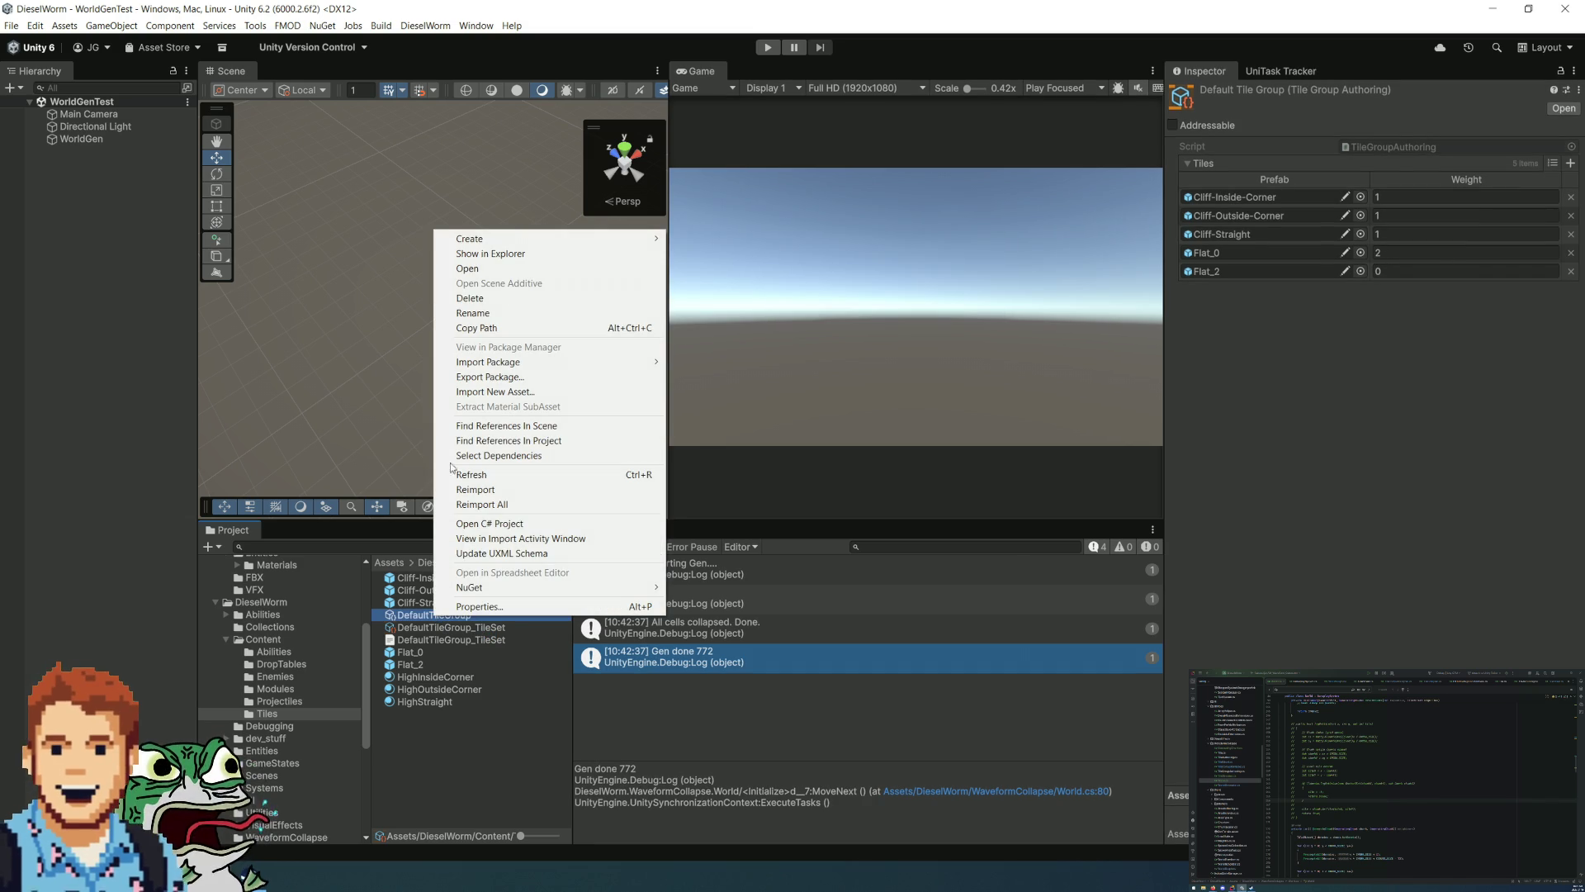
# Step: Run DieselWorm > Compile Tile Sets, clear the Console, and enter play mode
pyautogui.click(425, 25)
pyautogui.click(425, 24)
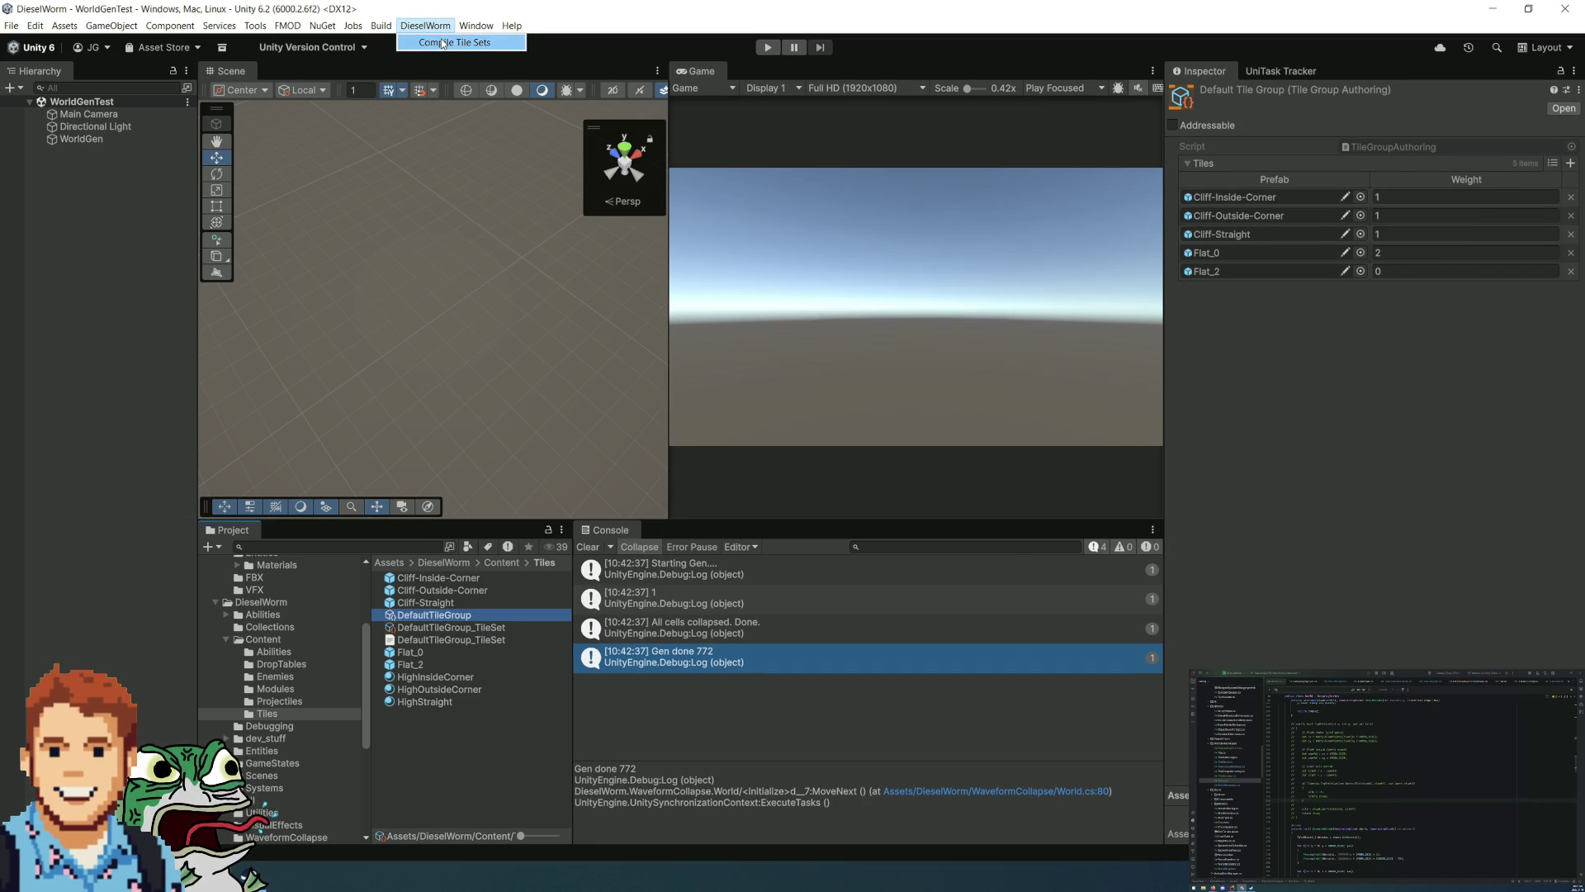
pyautogui.click(442, 43)
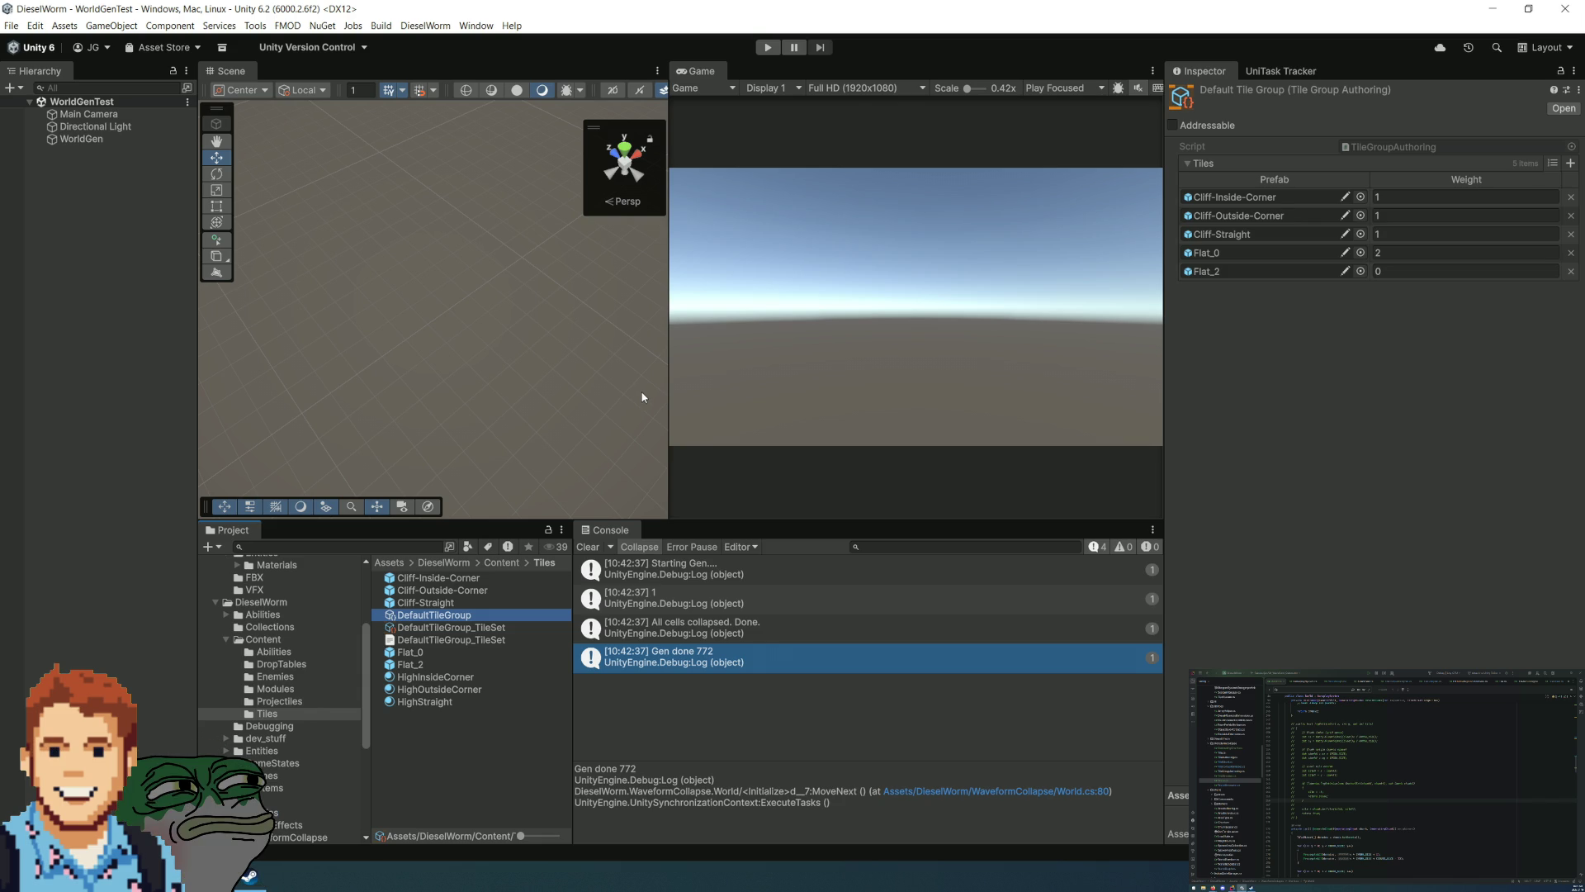
pyautogui.click(1467, 645)
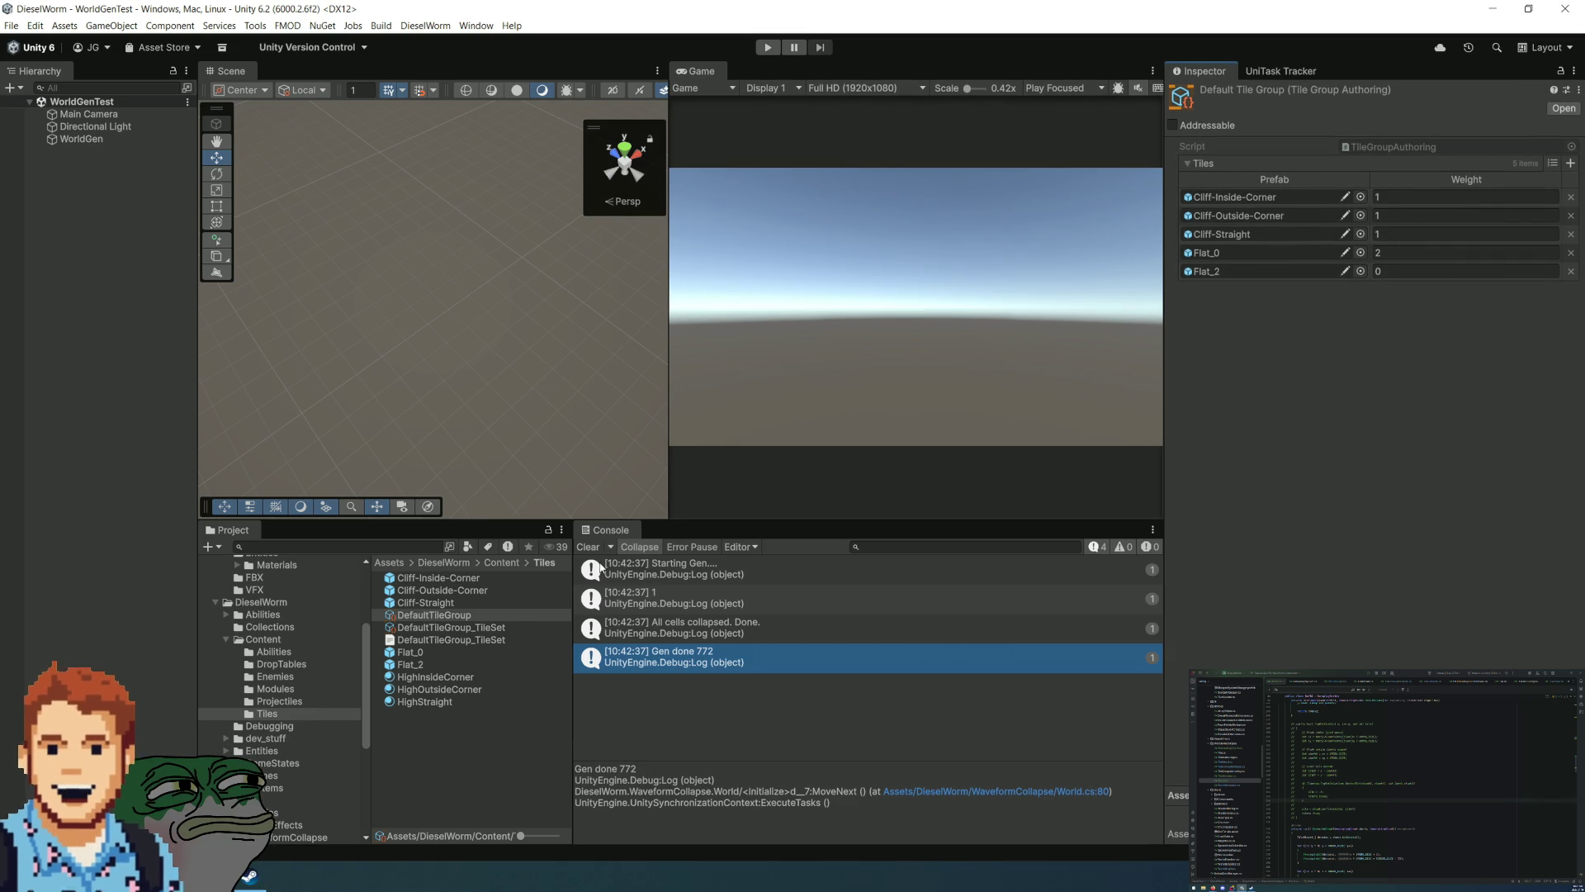
pyautogui.click(587, 546)
pyautogui.click(766, 47)
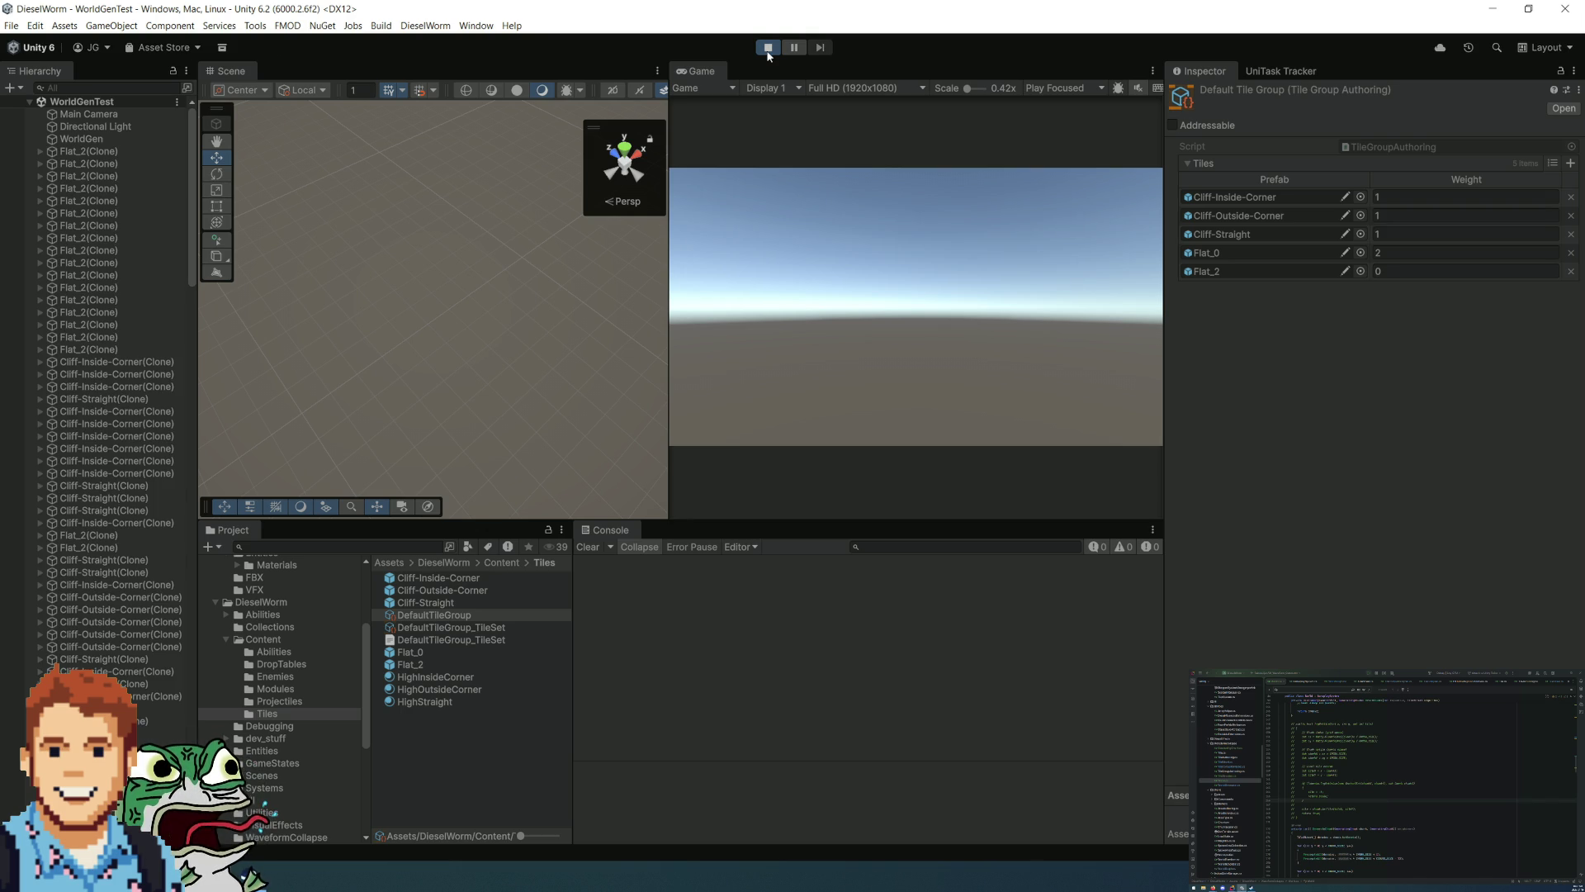
# Step: Orbit and zoom the Scene view over the cliff-ringed generated map, then leave play mode
pyautogui.click(768, 51)
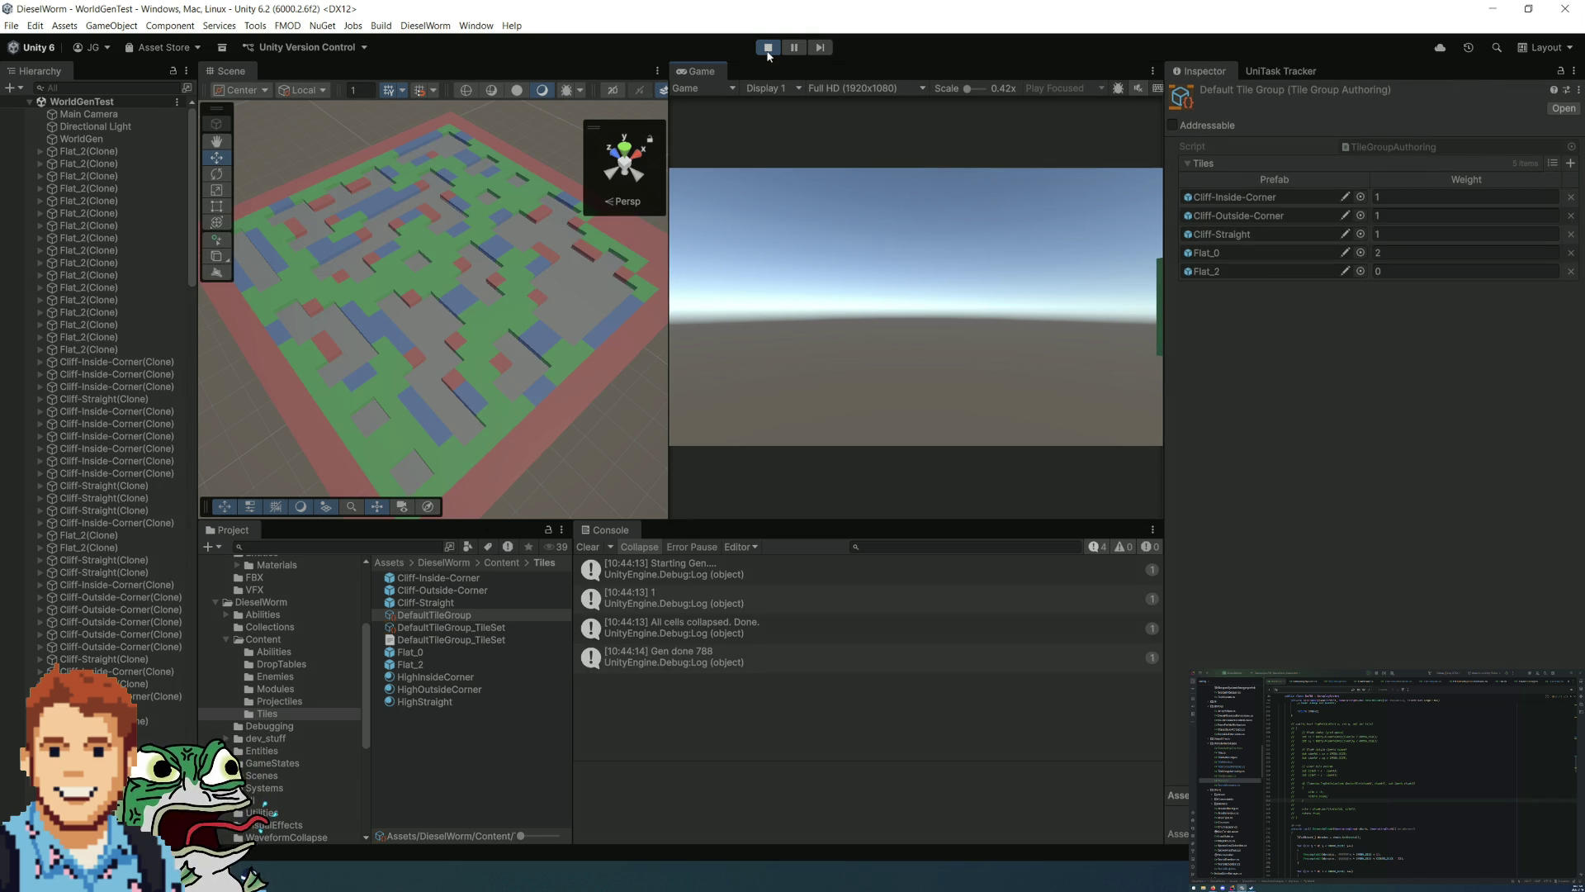
pyautogui.moveTo(479, 240); pyautogui.dragTo(544, 242)
pyautogui.scroll(-6, 544, 242)
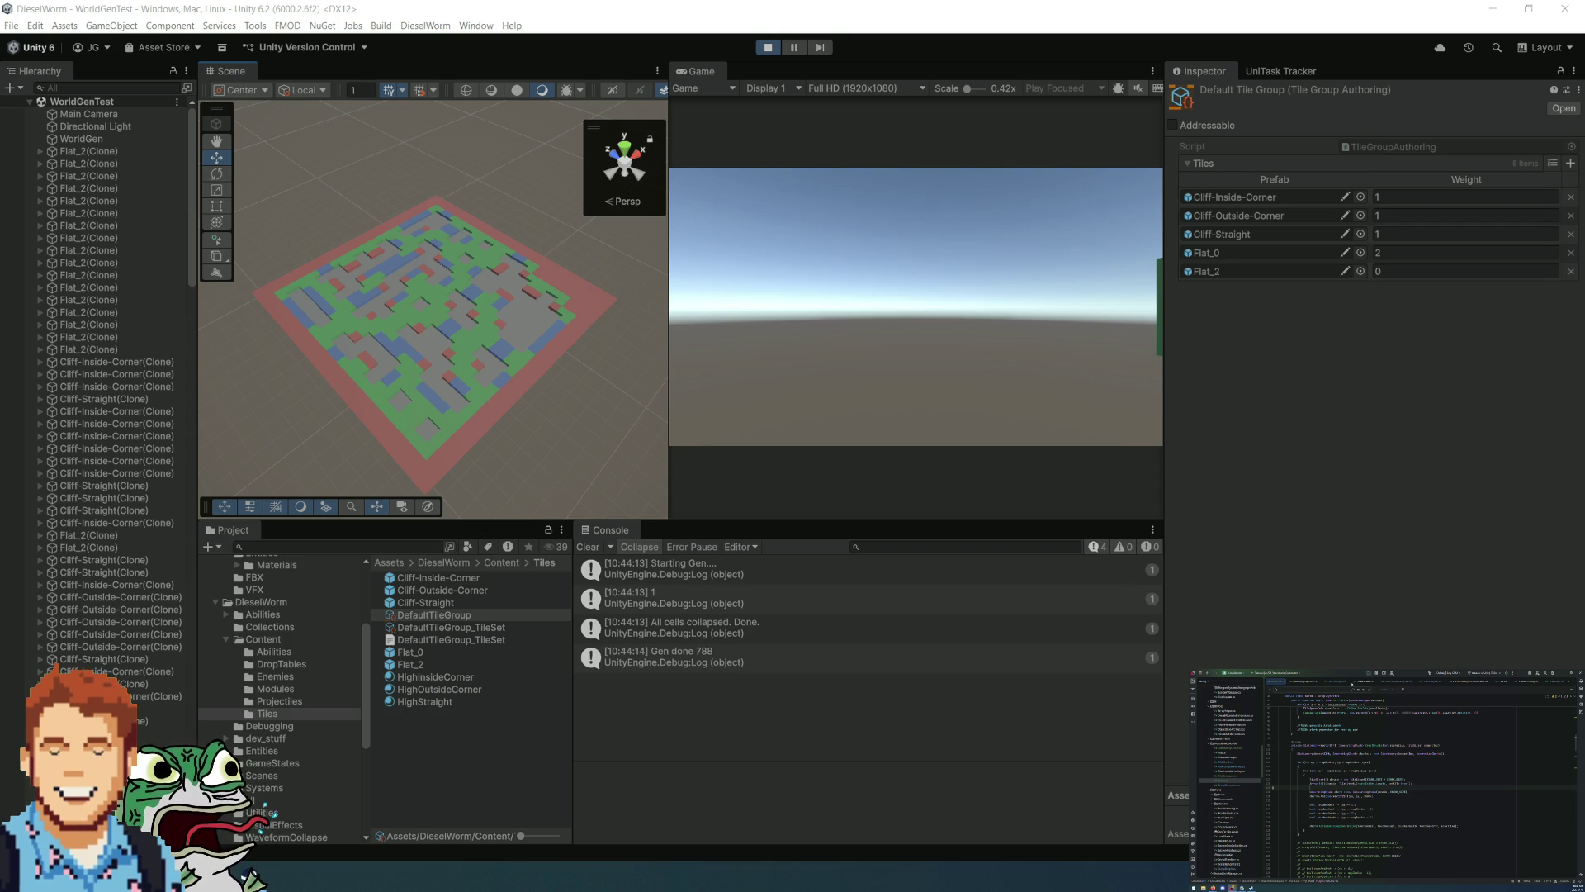
pyautogui.hotkey('ctrl', 'p')
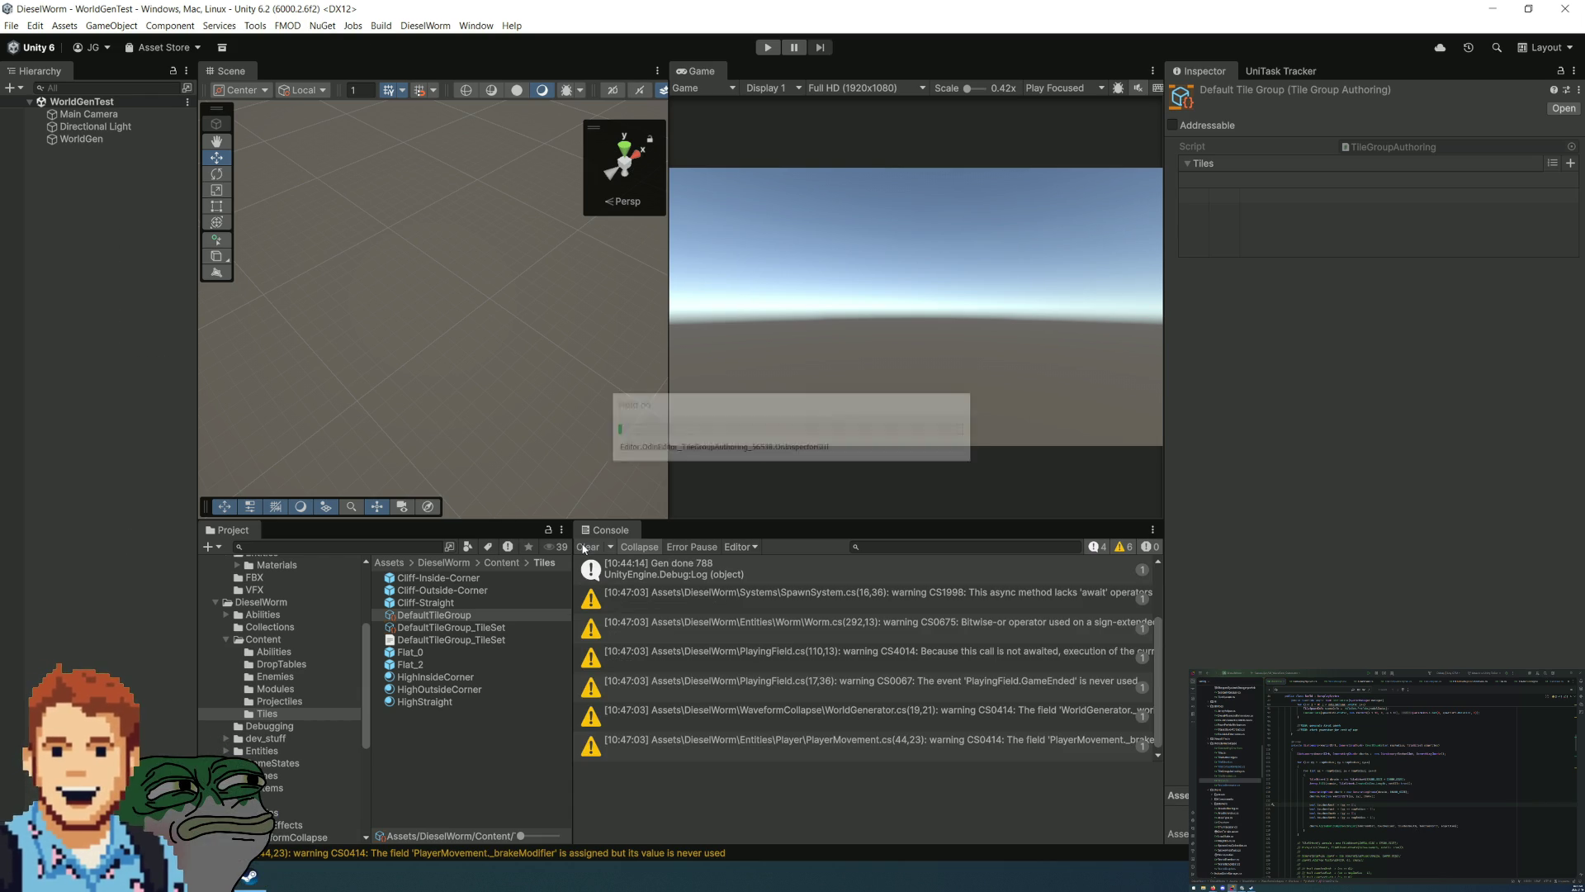
# Step: Clear the Console and rerun the scene, which now throws a KeyNotFoundException for (0, 0)
pyautogui.click(584, 548)
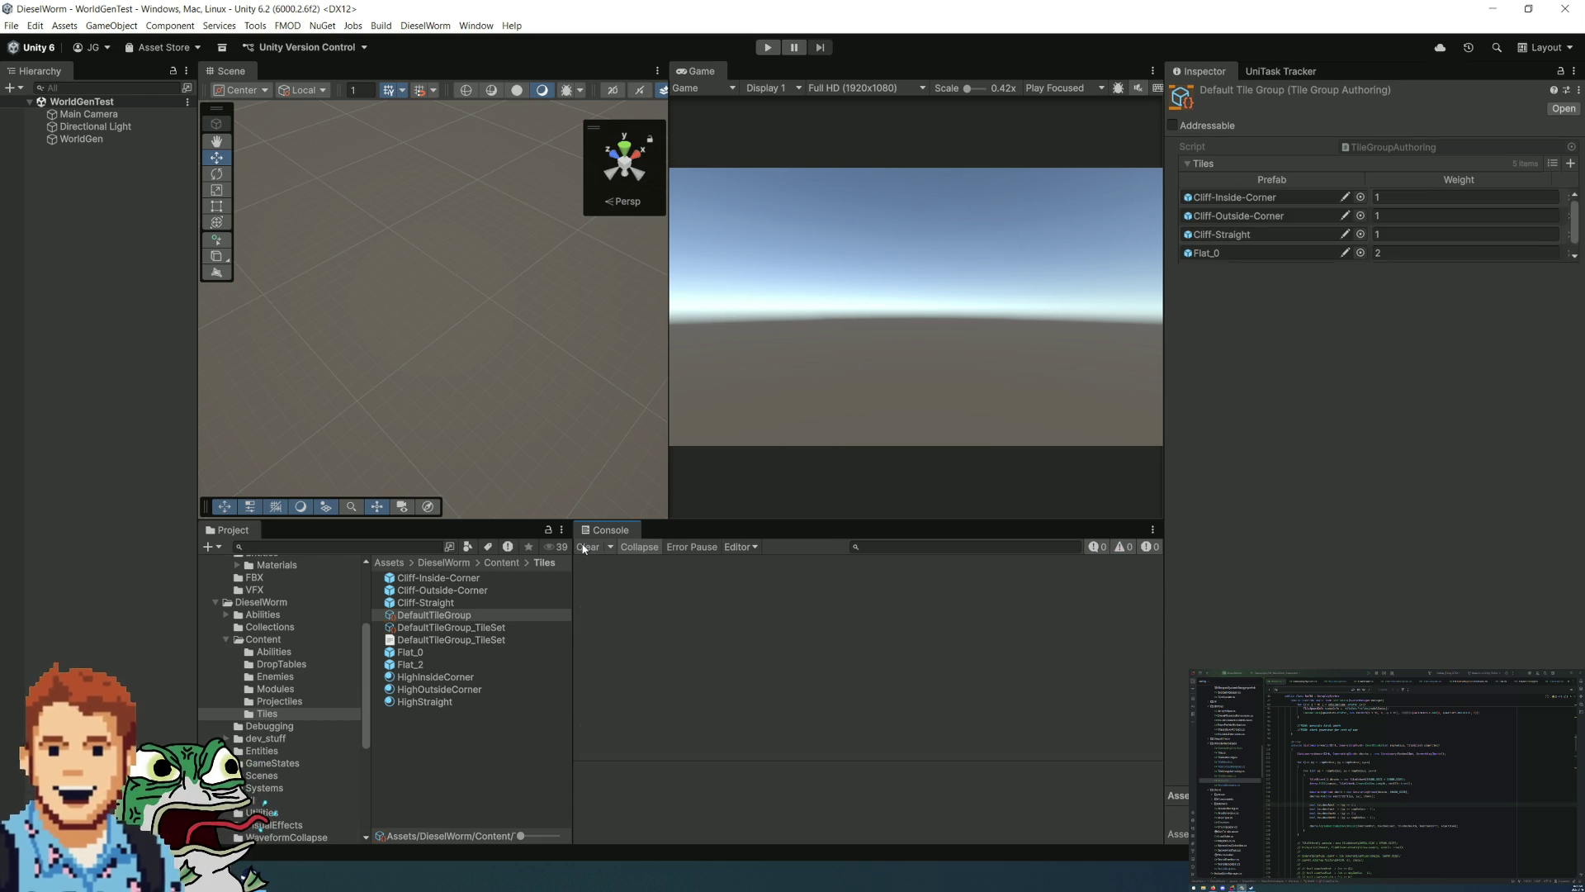
pyautogui.click(767, 48)
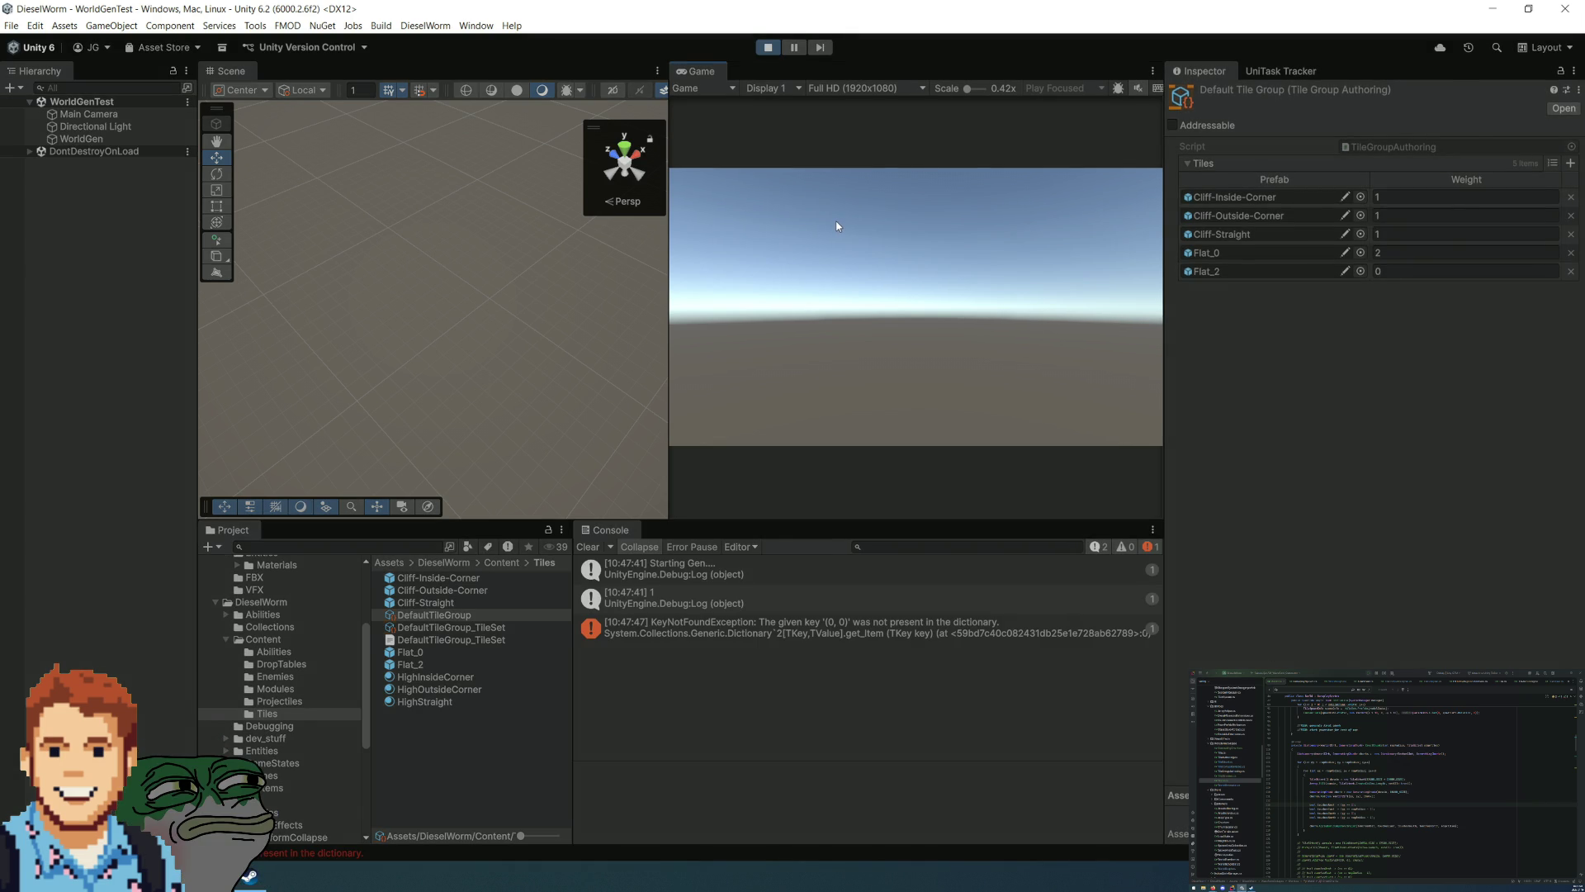
# Step: Stop play mode and show the KeyNotFoundException's stack trace in the Console
pyautogui.click(768, 48)
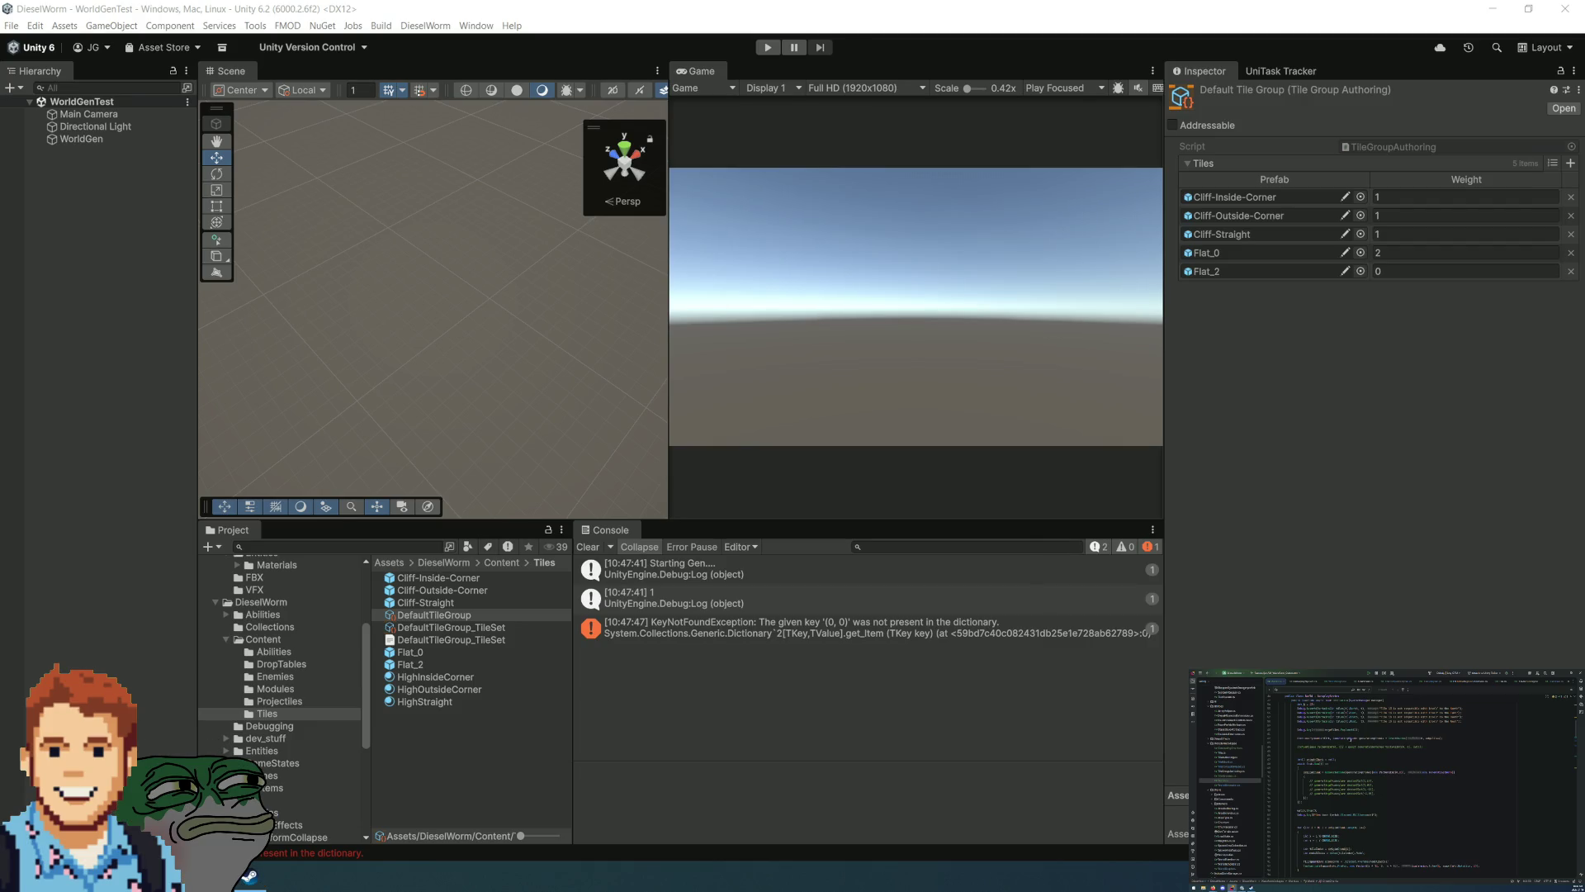
pyautogui.click(897, 629)
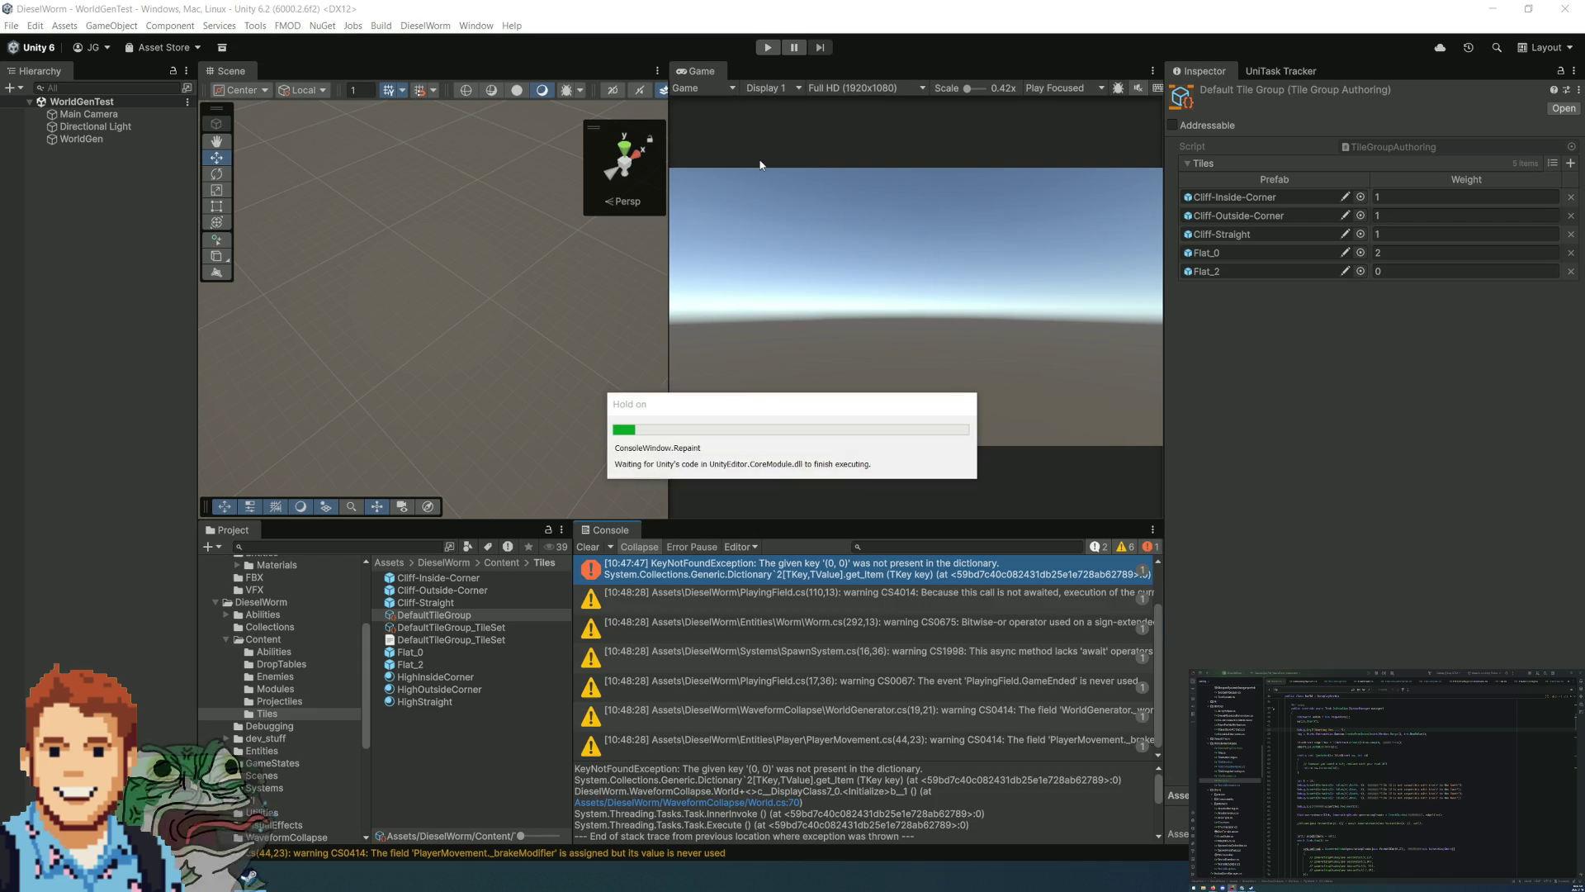
# Step: Clear the Console, rerun the generator for the cliff-bordered map, then stop play mode
pyautogui.click(586, 546)
pyautogui.click(768, 48)
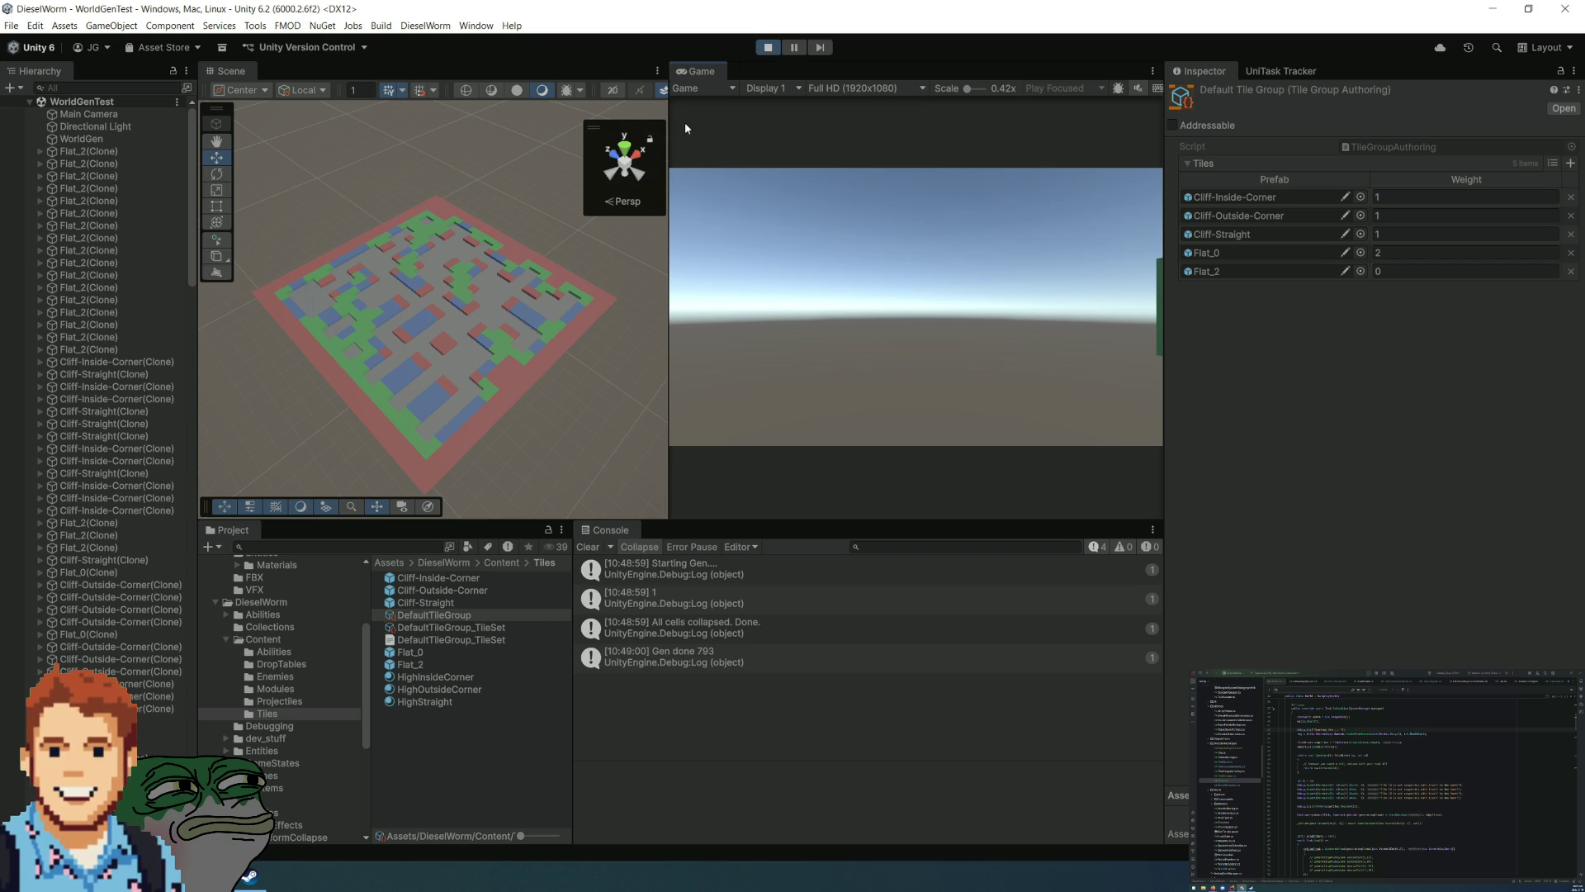
pyautogui.click(768, 48)
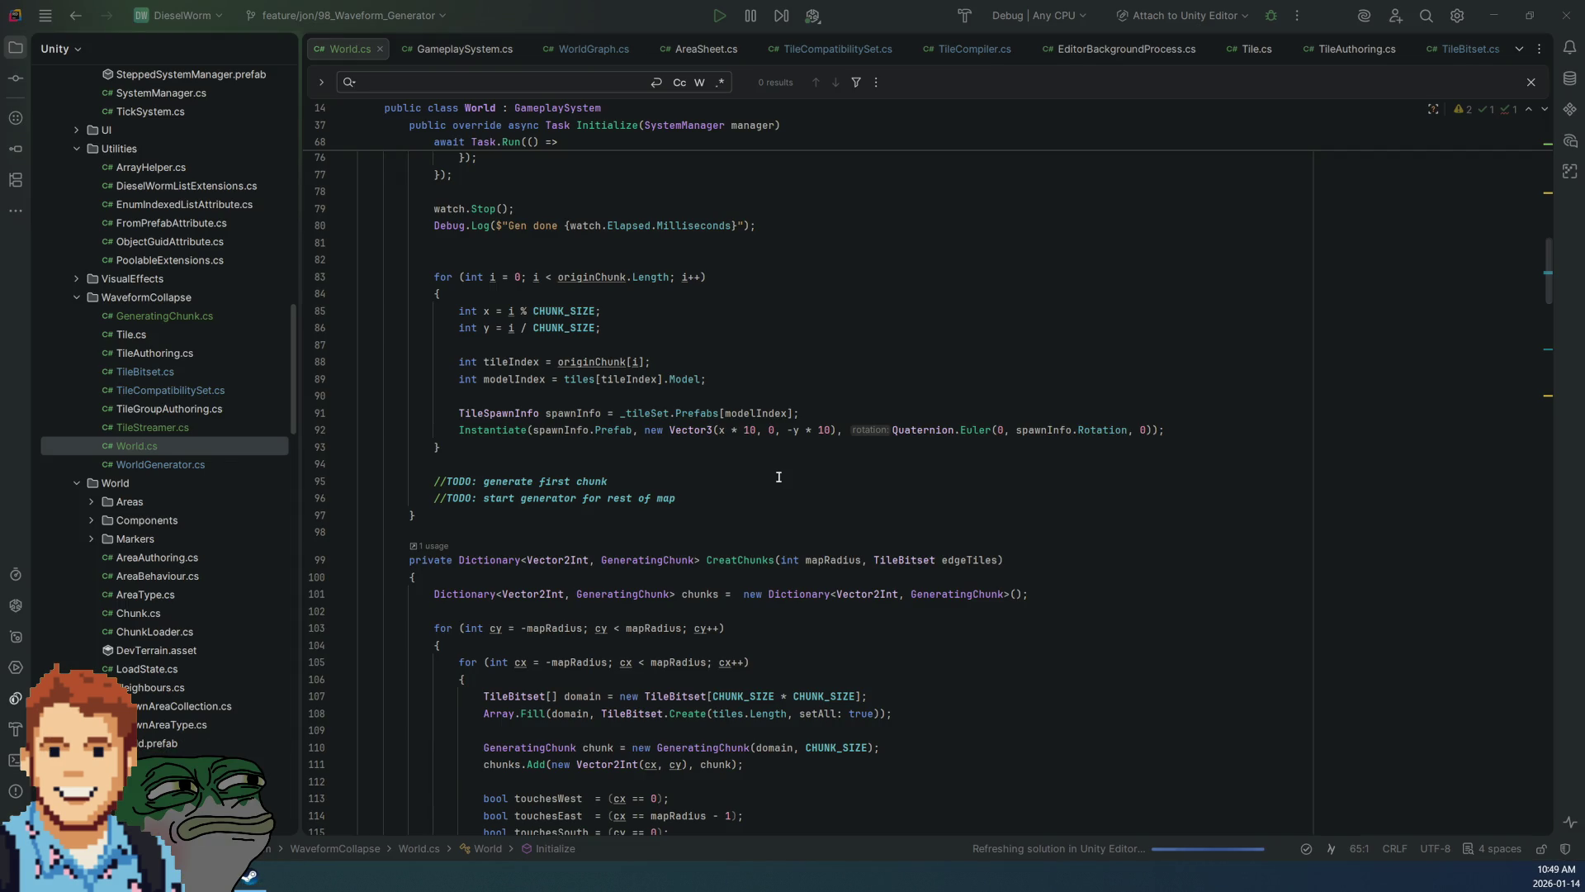
# Step: Rename the CreatChunks parameter mapRadius to mapWidth everywhere
pyautogui.scroll(-1, 778, 477)
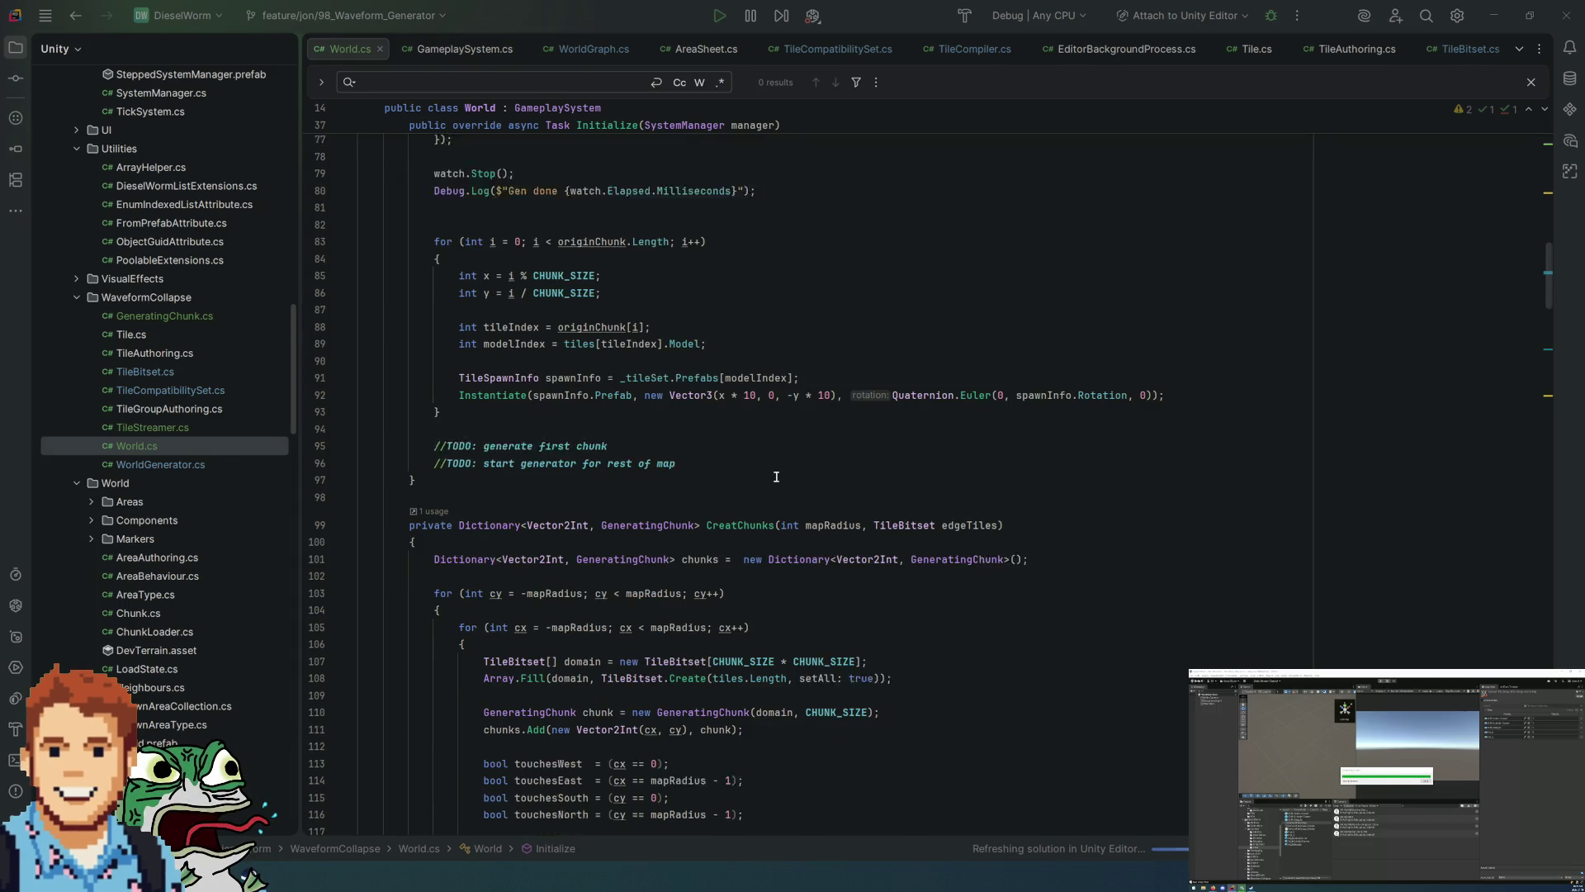
pyautogui.click(817, 508)
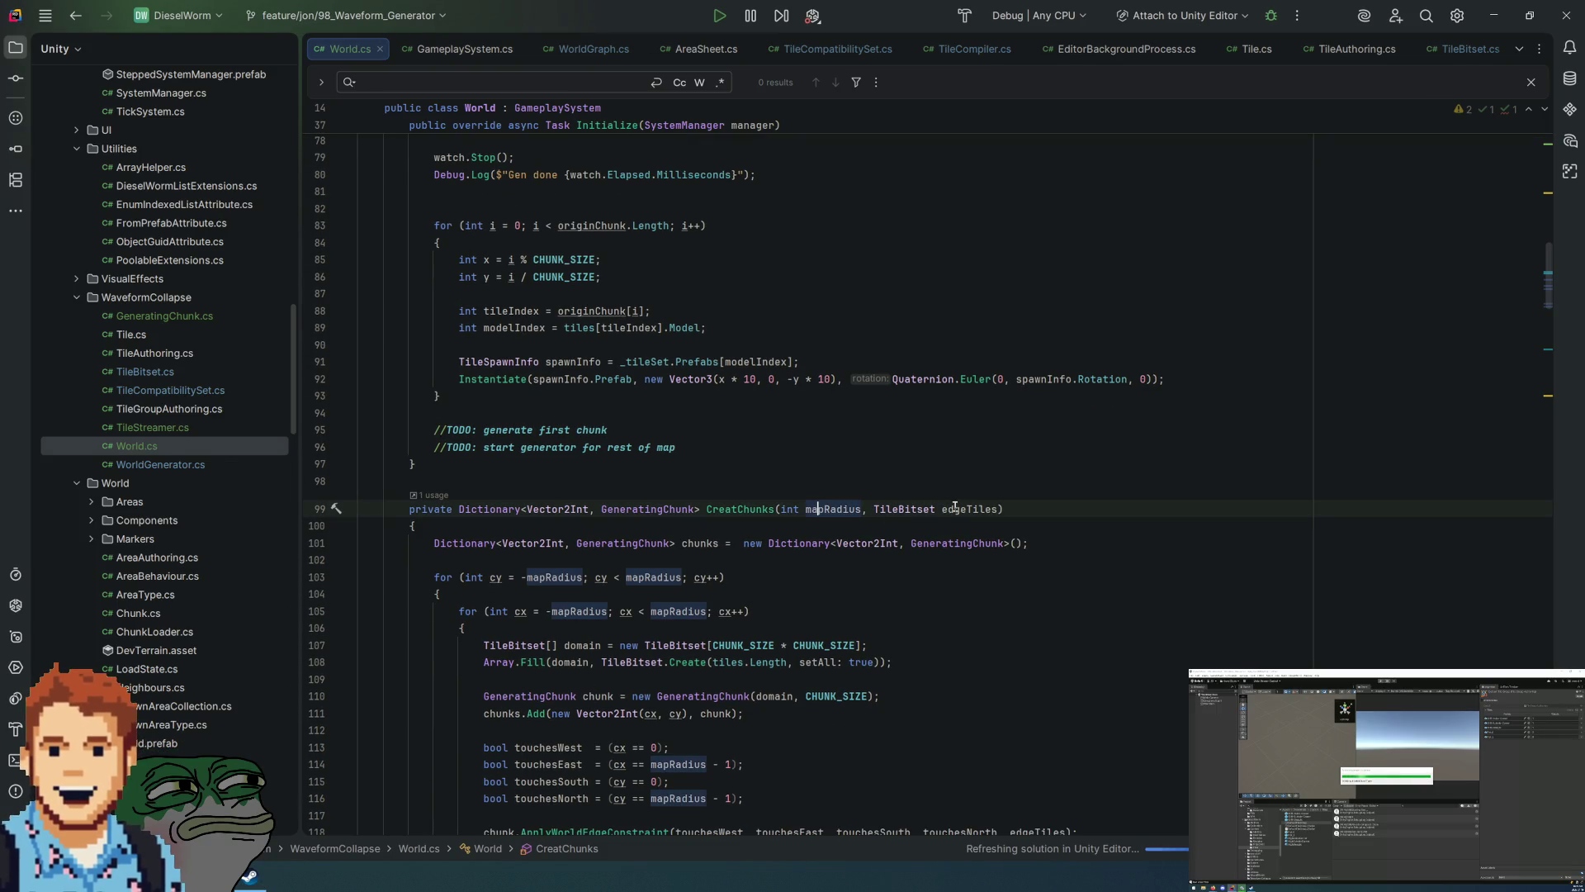
pyautogui.press('F2')
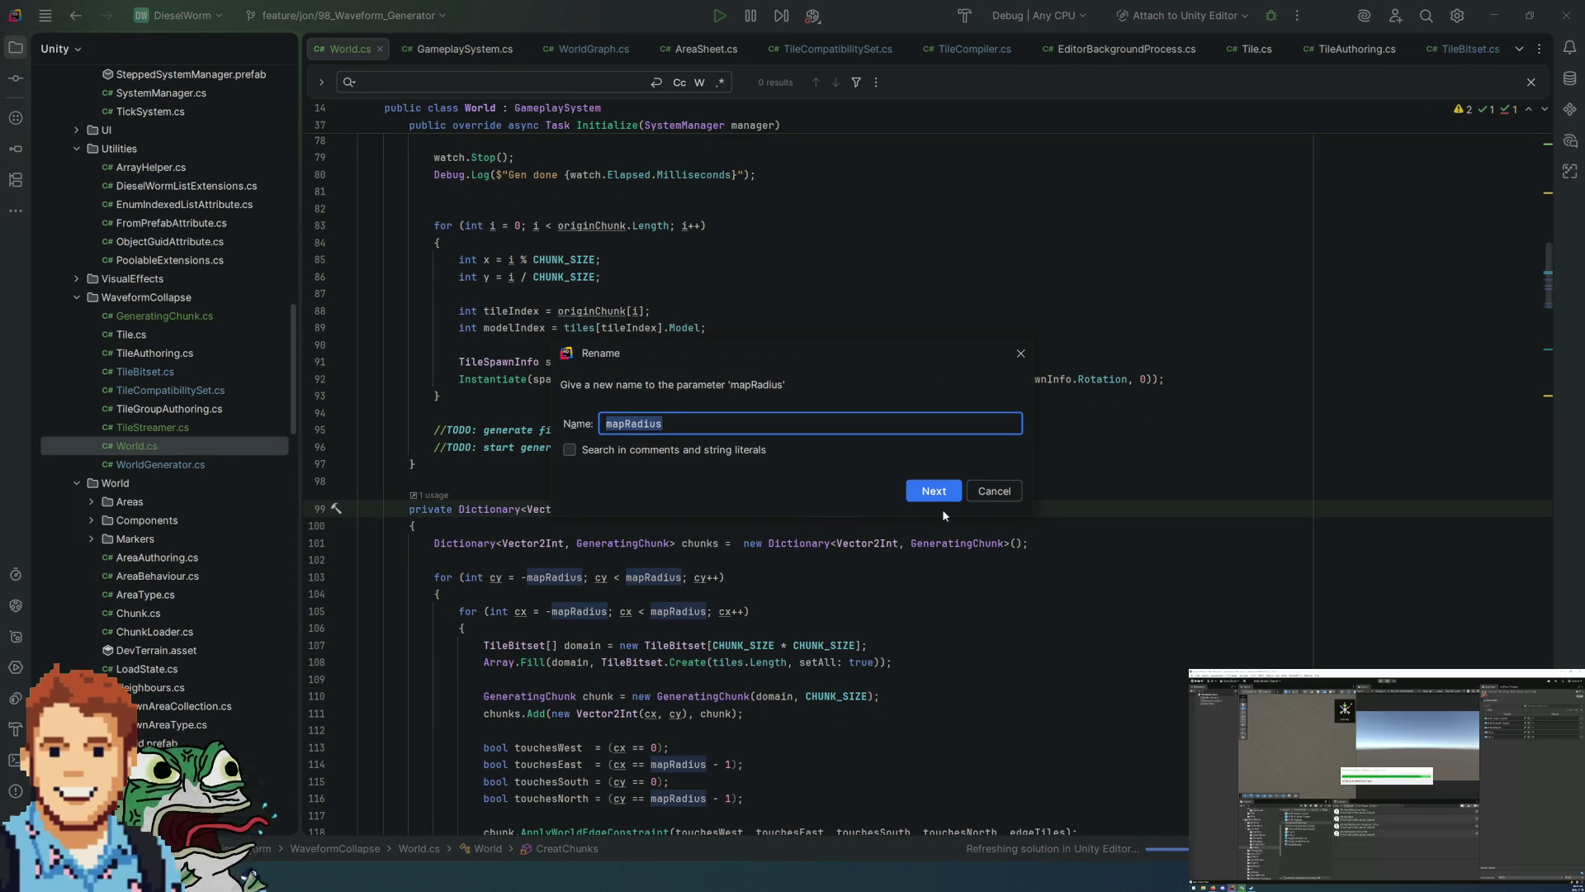
pyautogui.write('map')
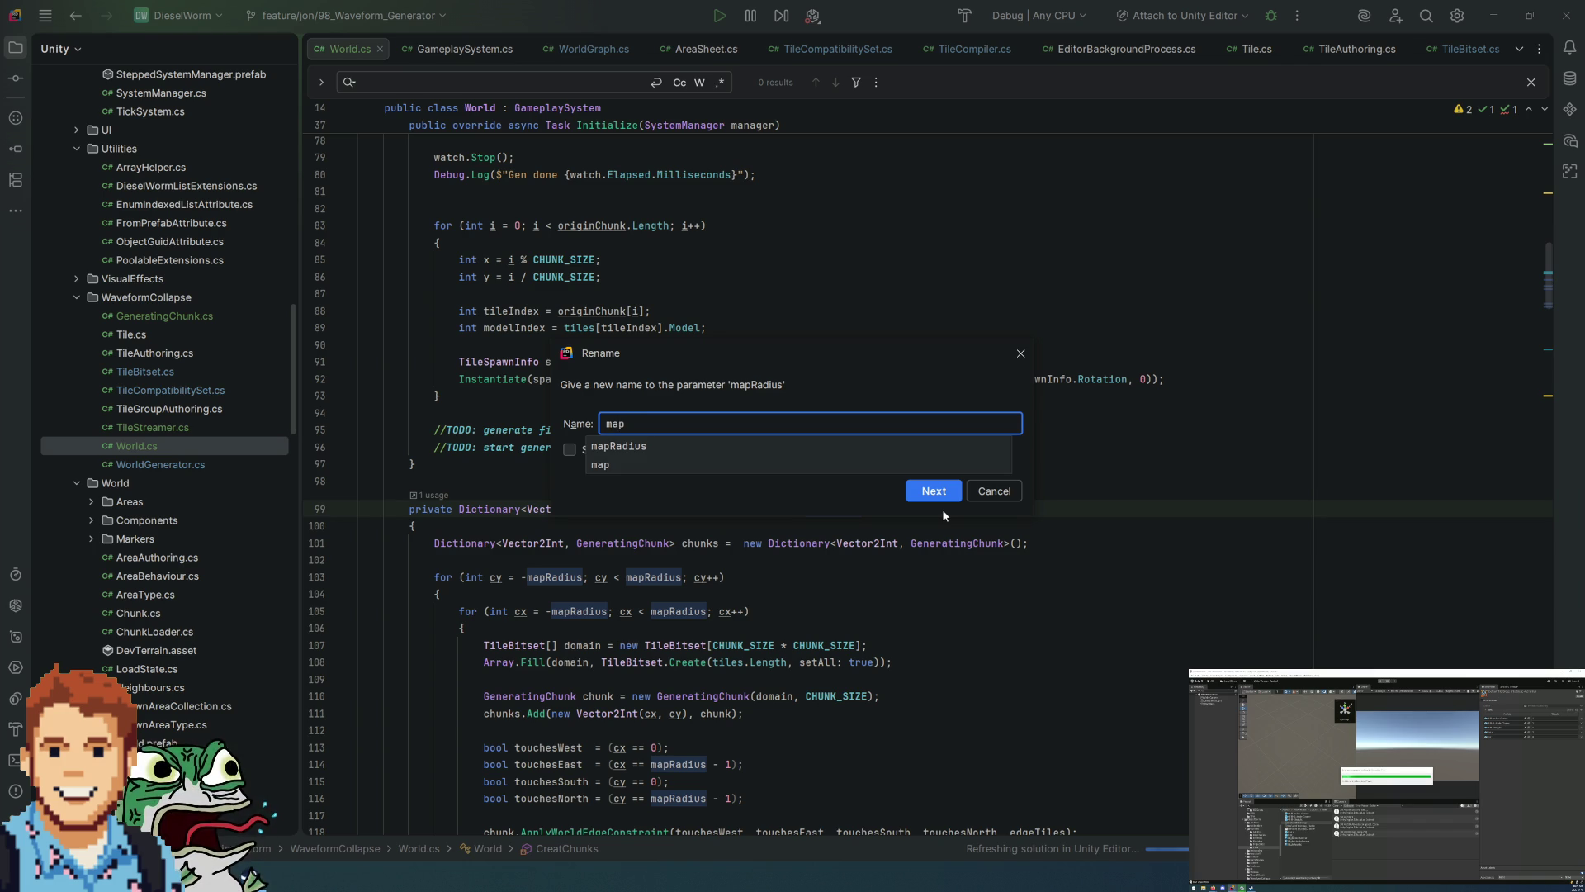
pyautogui.write('Width')
pyautogui.press('Return')
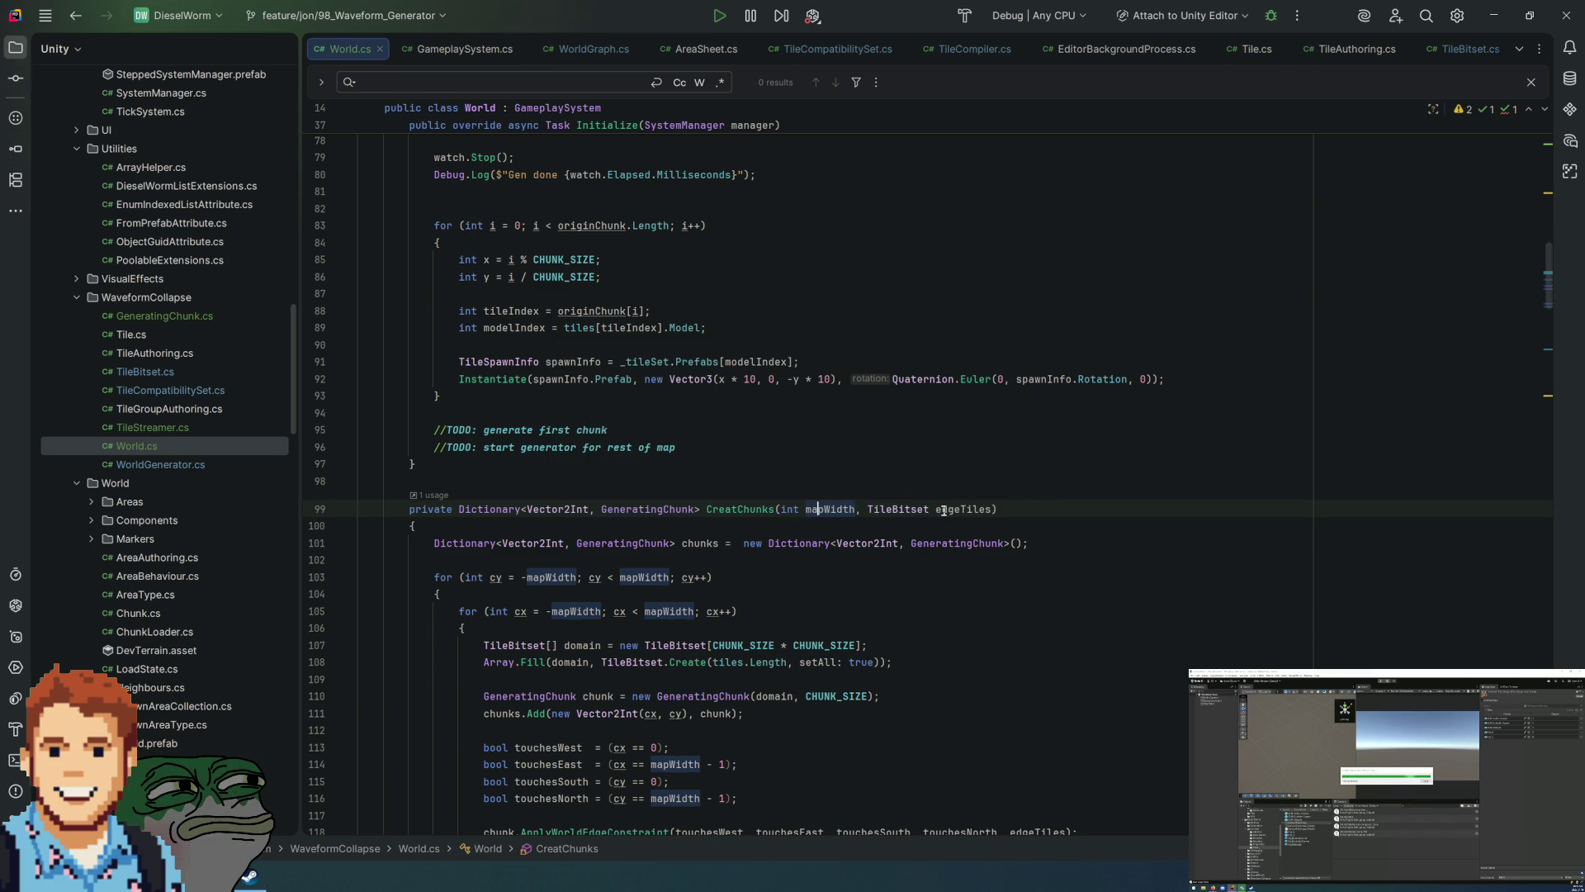
# Step: Add an 'int mapHeight,' parameter after mapWidth in the CreatChunks signature
pyautogui.press('Right')
pyautogui.press('Right')
pyautogui.write('i')
pyautogui.press('Return')
pyautogui.write('mapHeight,')
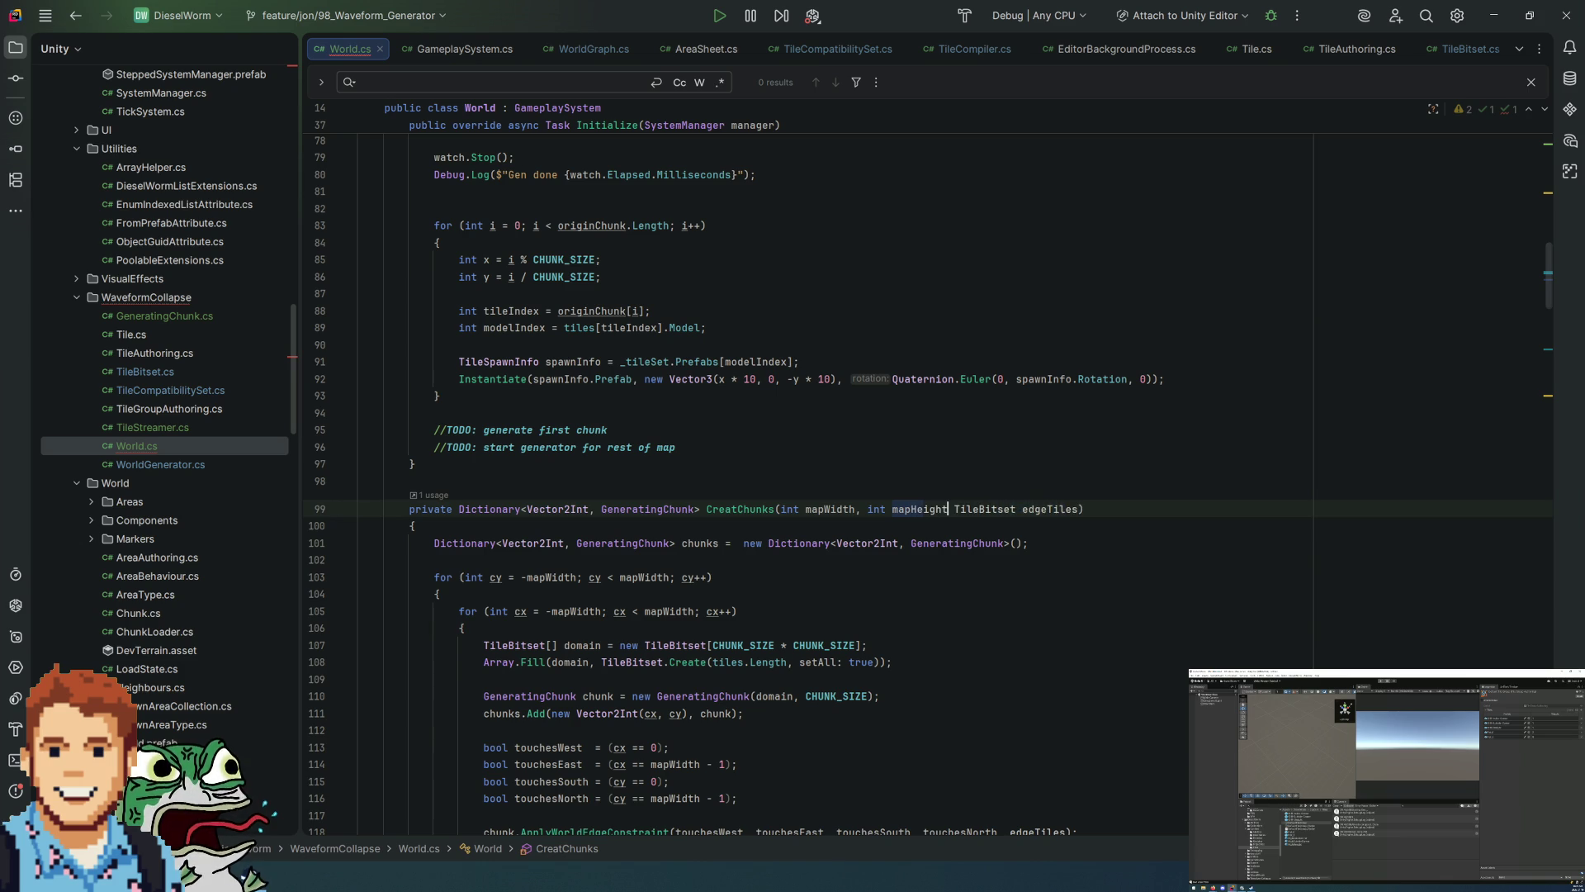
# Step: Replace mapWidth with mapHeight in the inner cx loop's bounds
pyautogui.click(941, 465)
pyautogui.doubleClick(920, 508)
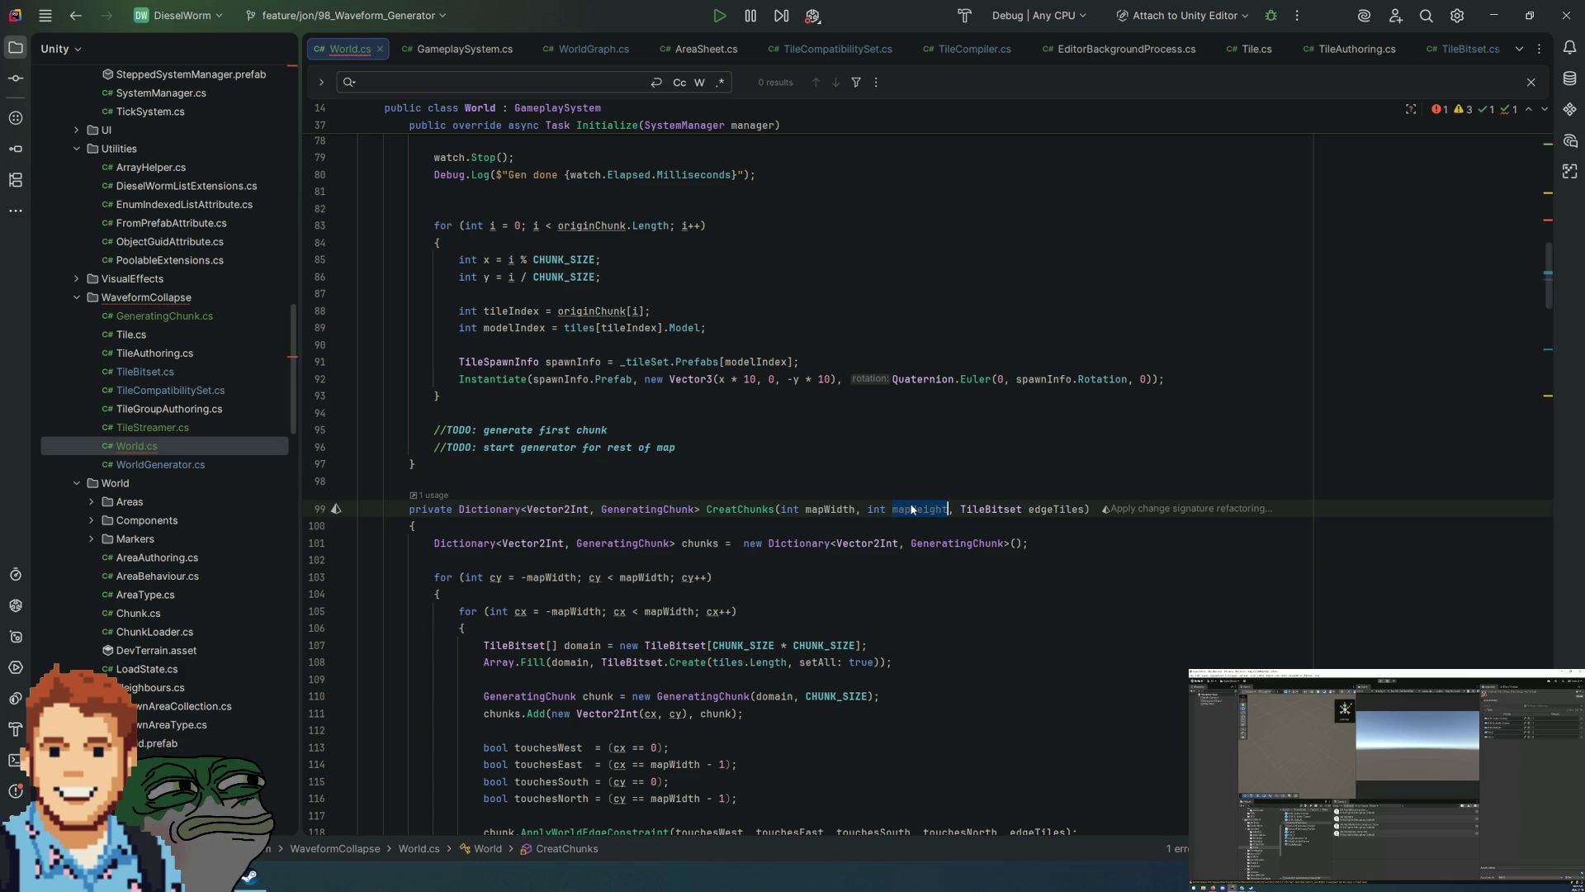
pyautogui.moveTo(911, 509)
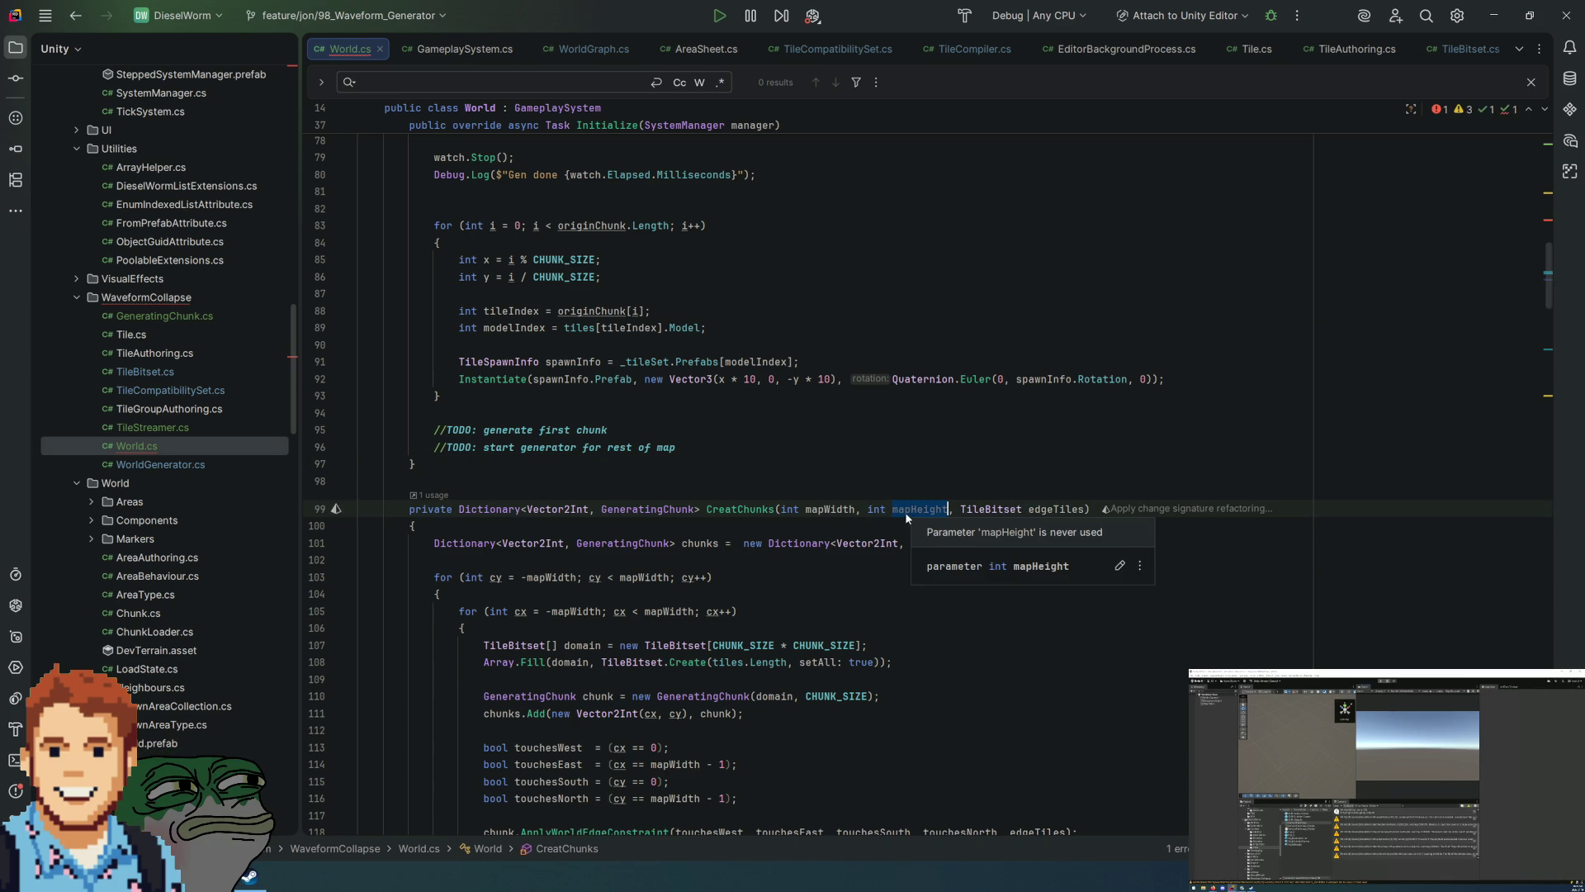
pyautogui.scroll(-3, 946, 509)
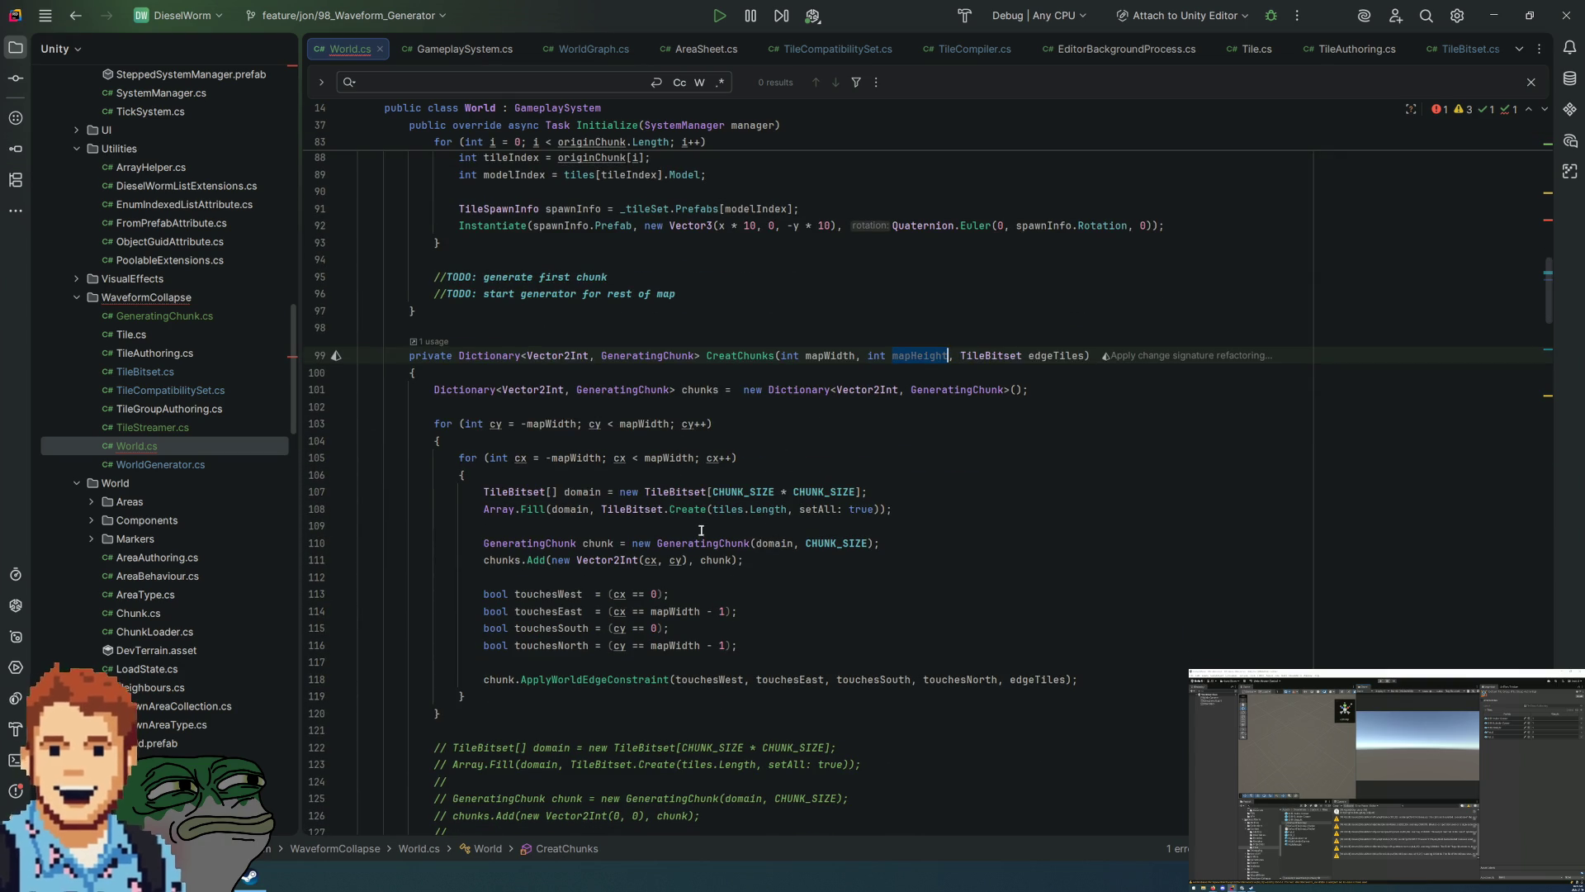
pyautogui.doubleClick(665, 458)
pyautogui.write('mapHeight')
pyautogui.doubleClick(576, 458)
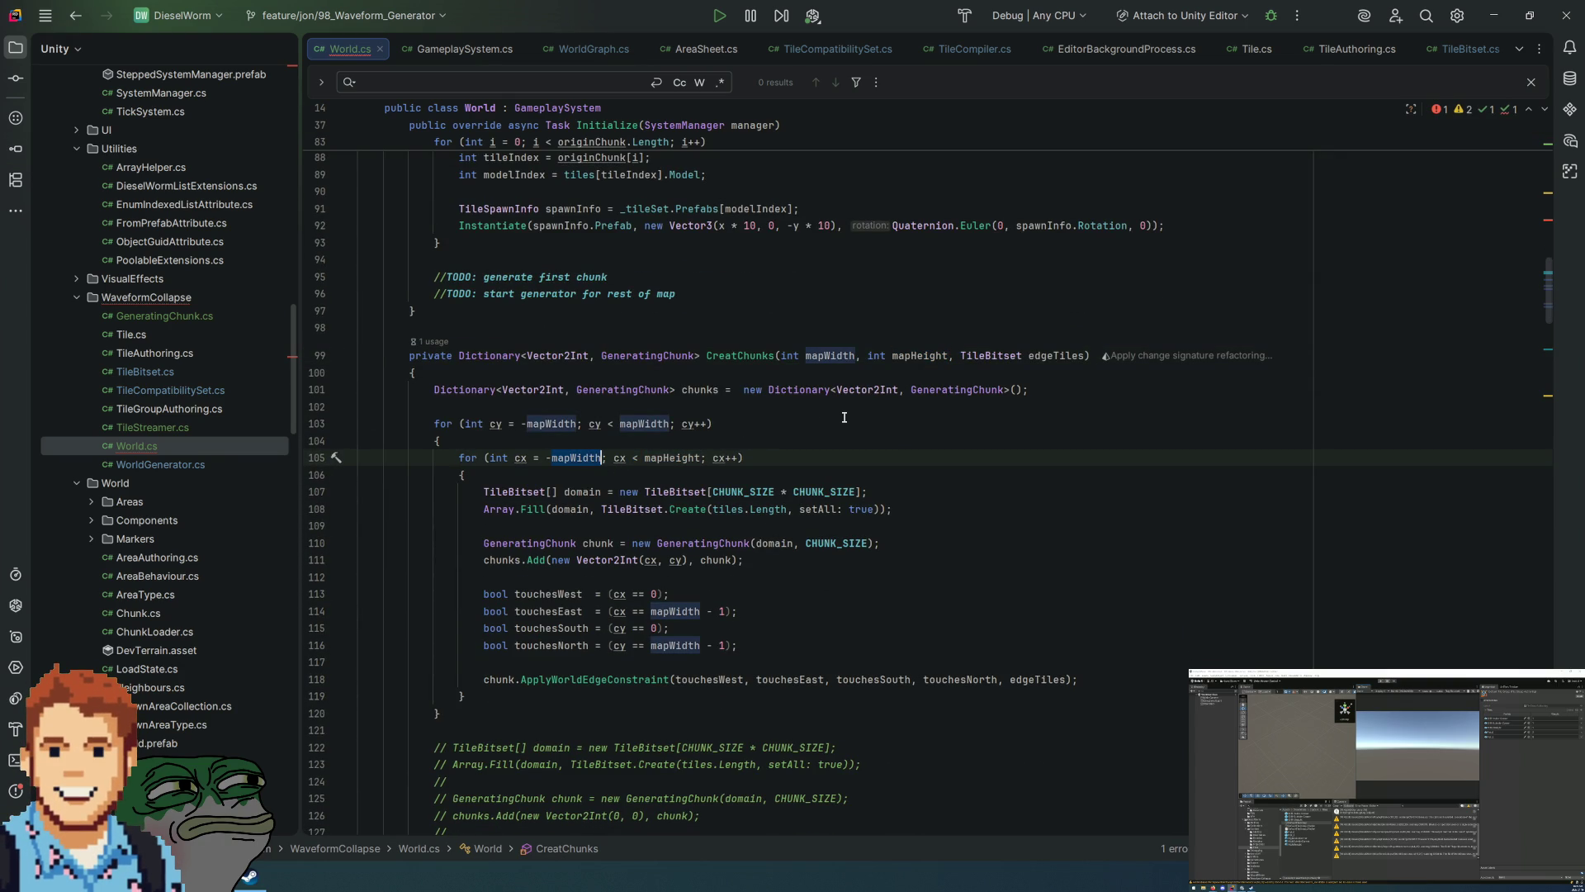
pyautogui.write('mapHeight')
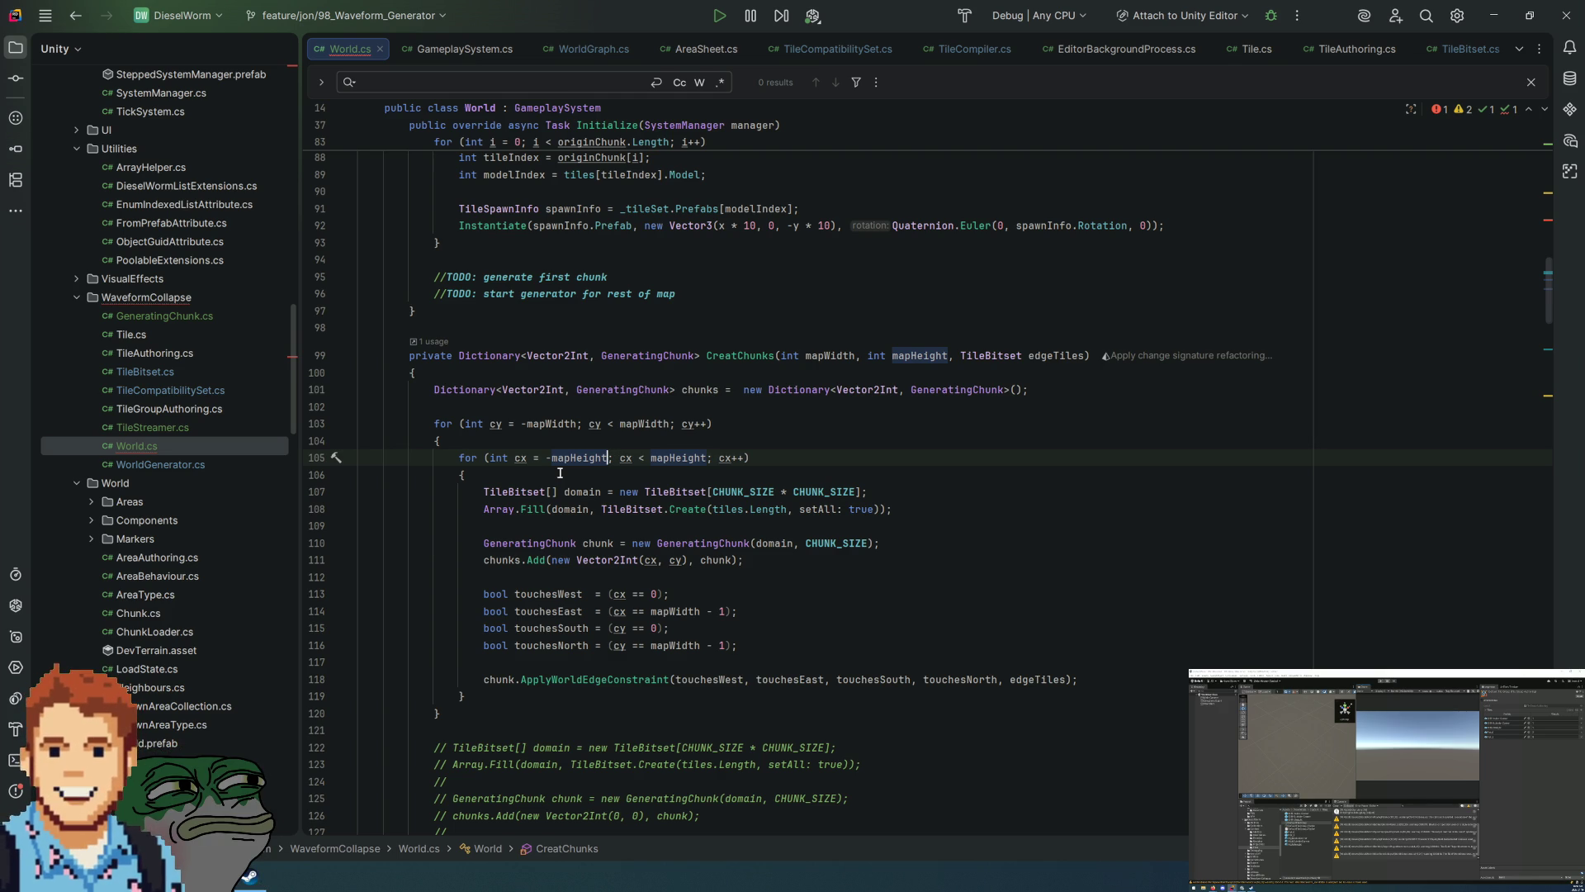
# Step: Start both the cy and cx loops at 0 and save World.cs
pyautogui.click(560, 473)
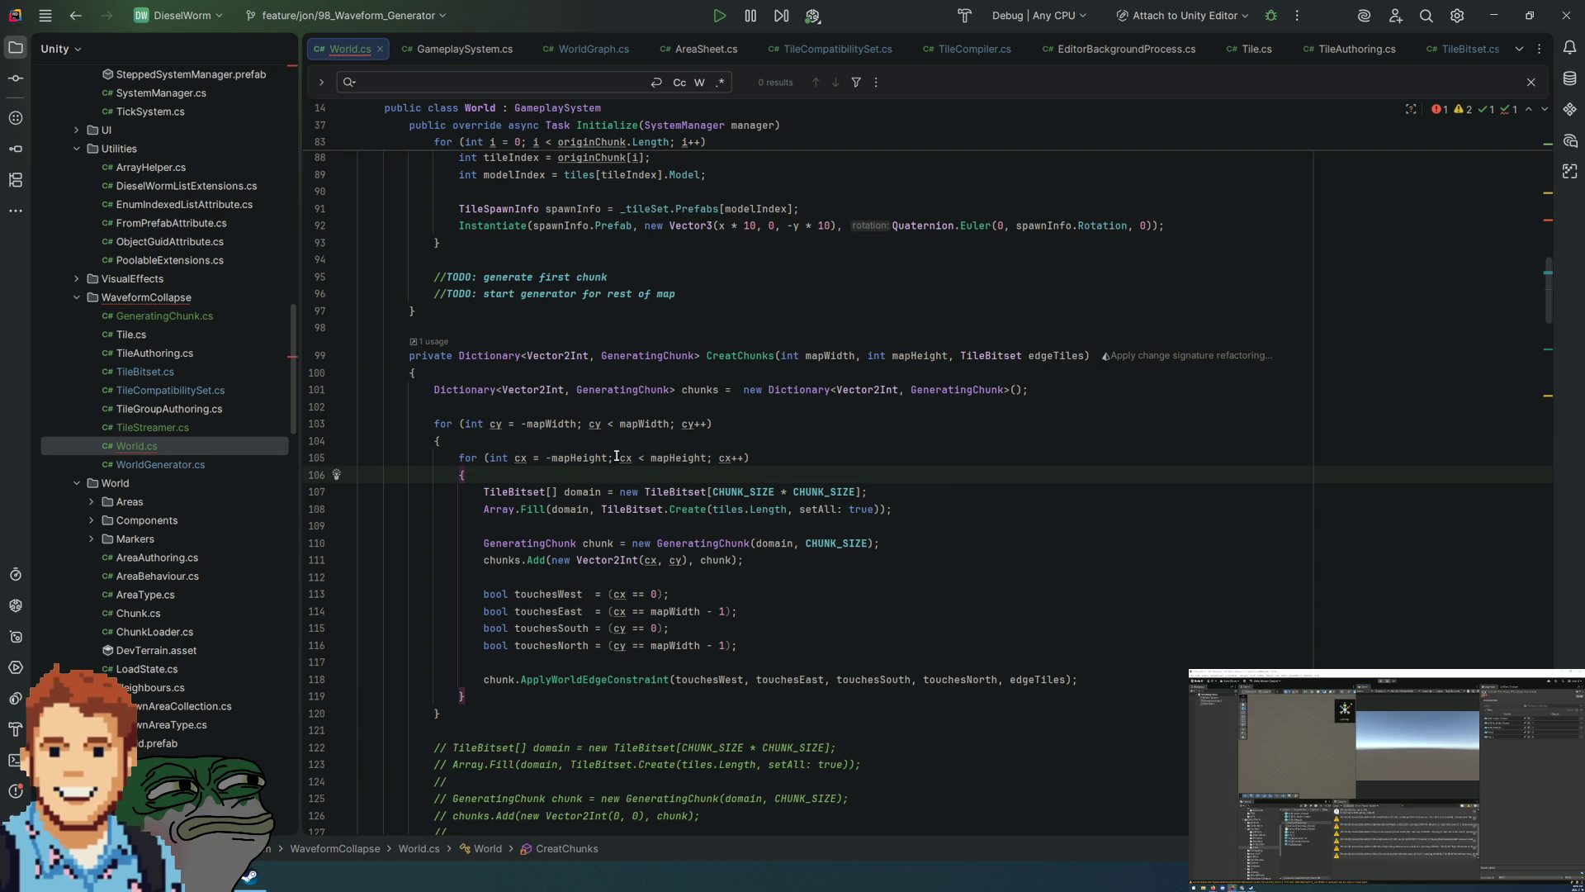
pyautogui.click(580, 423)
pyautogui.hotkey('ctrl', 'shift', 'Left')
pyautogui.hotkey('shift', 'Left')
pyautogui.write('0')
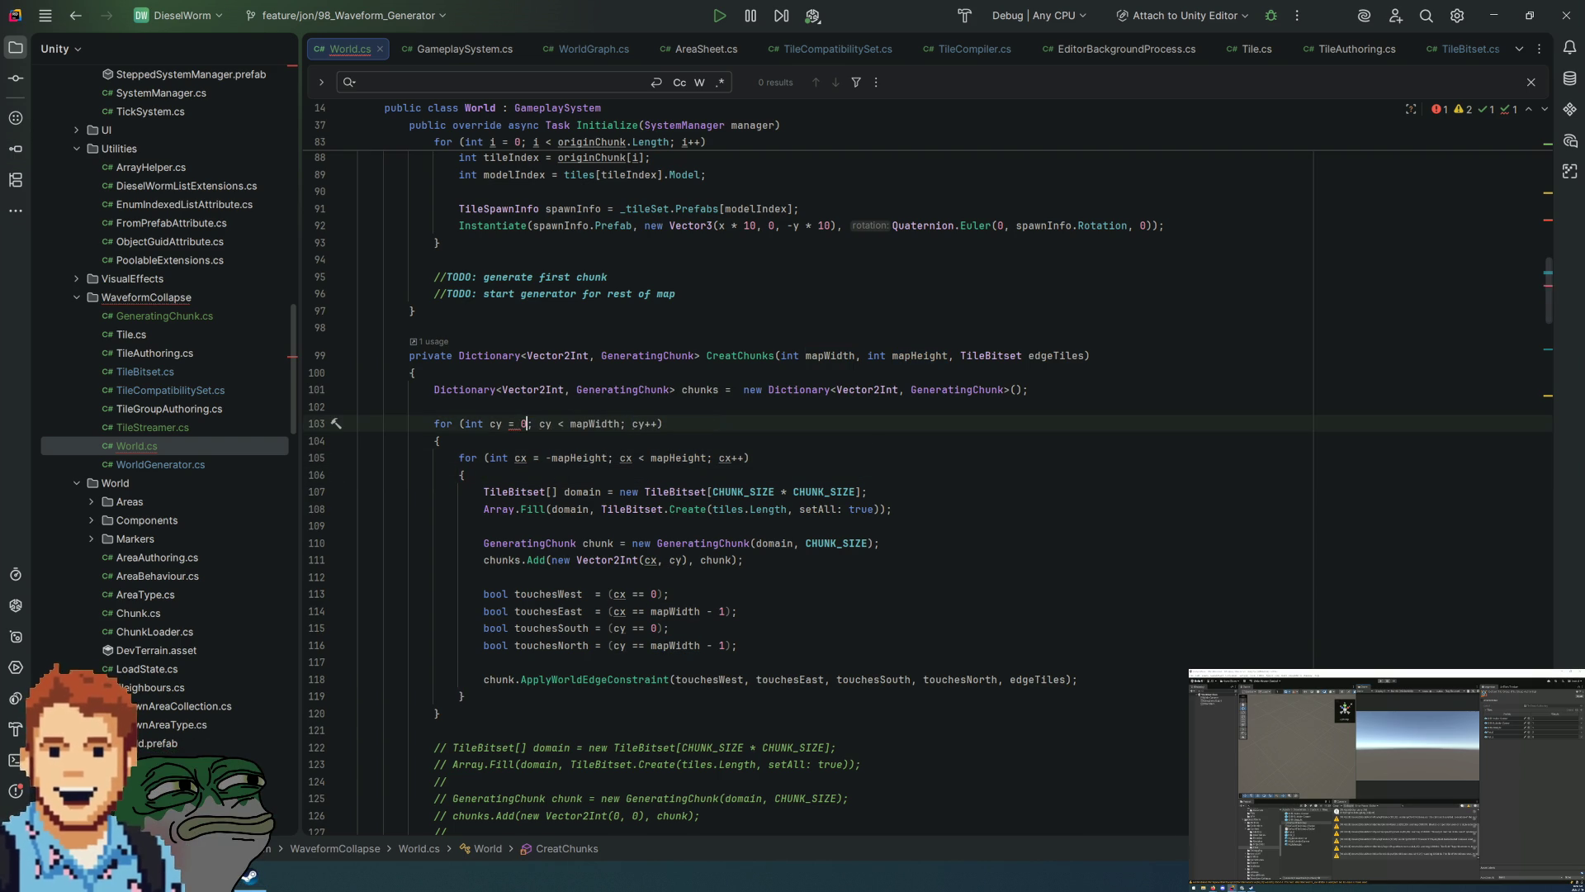
pyautogui.moveTo(609, 457); pyautogui.dragTo(544, 458)
pyautogui.write('0')
pyautogui.click(664, 432)
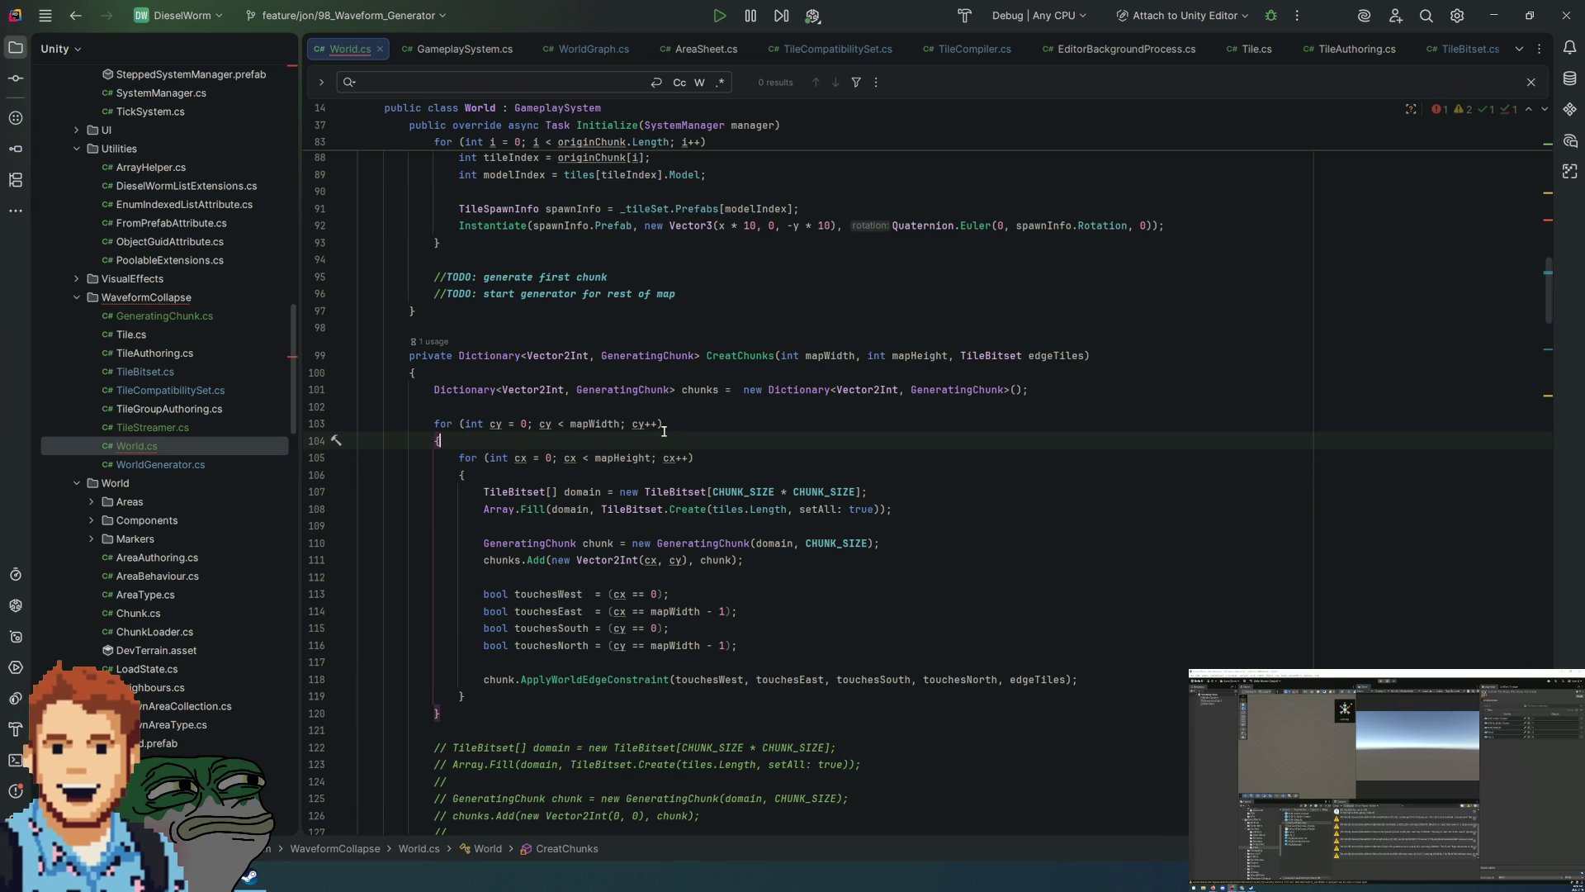
pyautogui.hotkey('ctrl', 's')
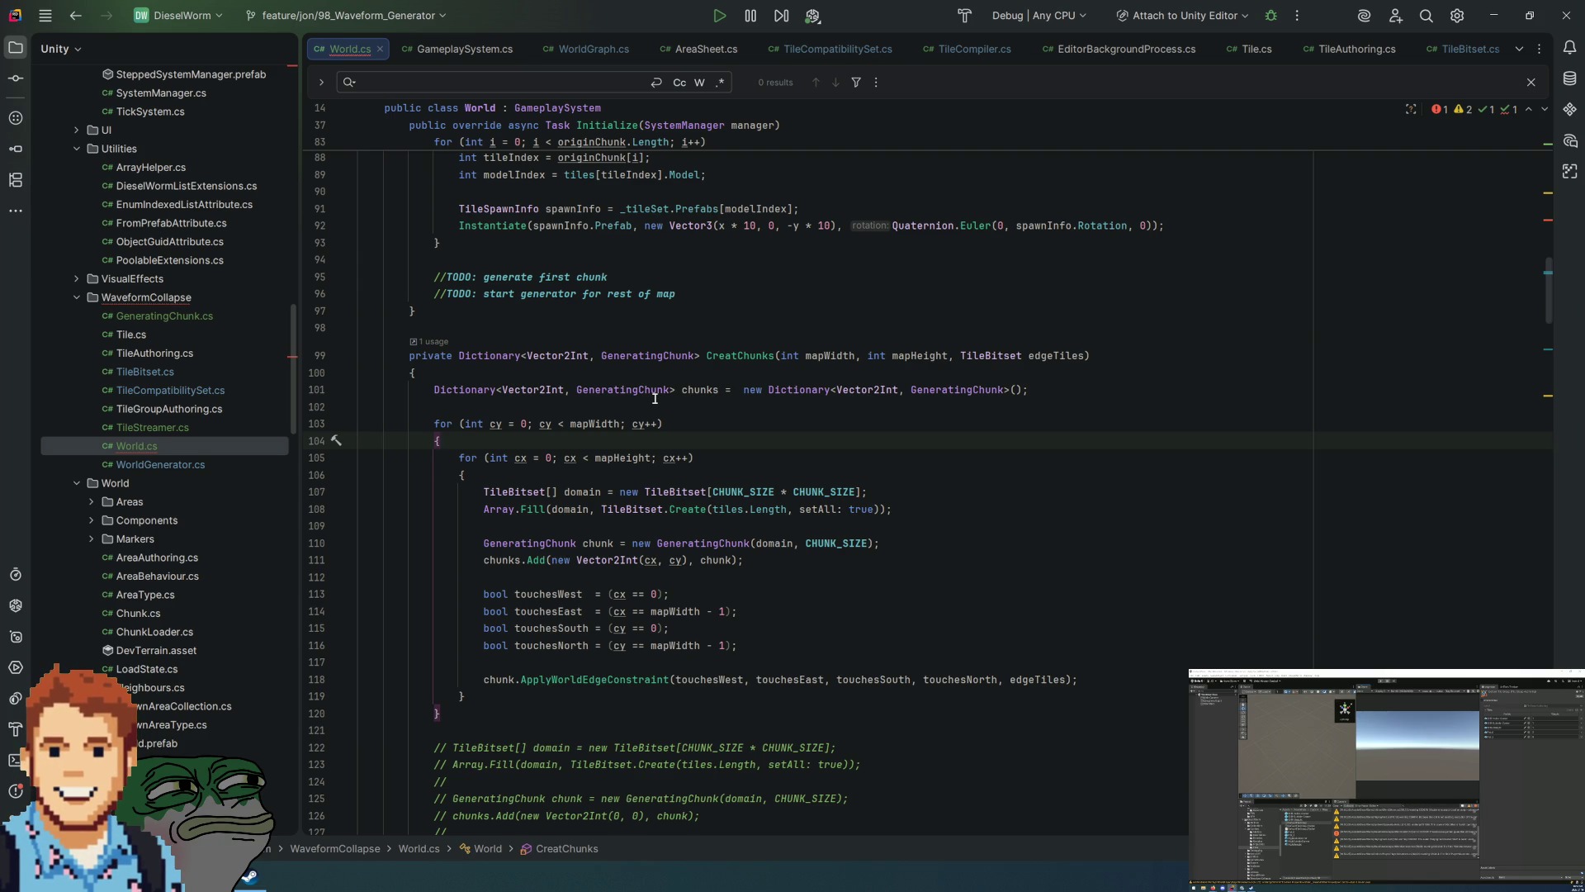
pyautogui.click(655, 400)
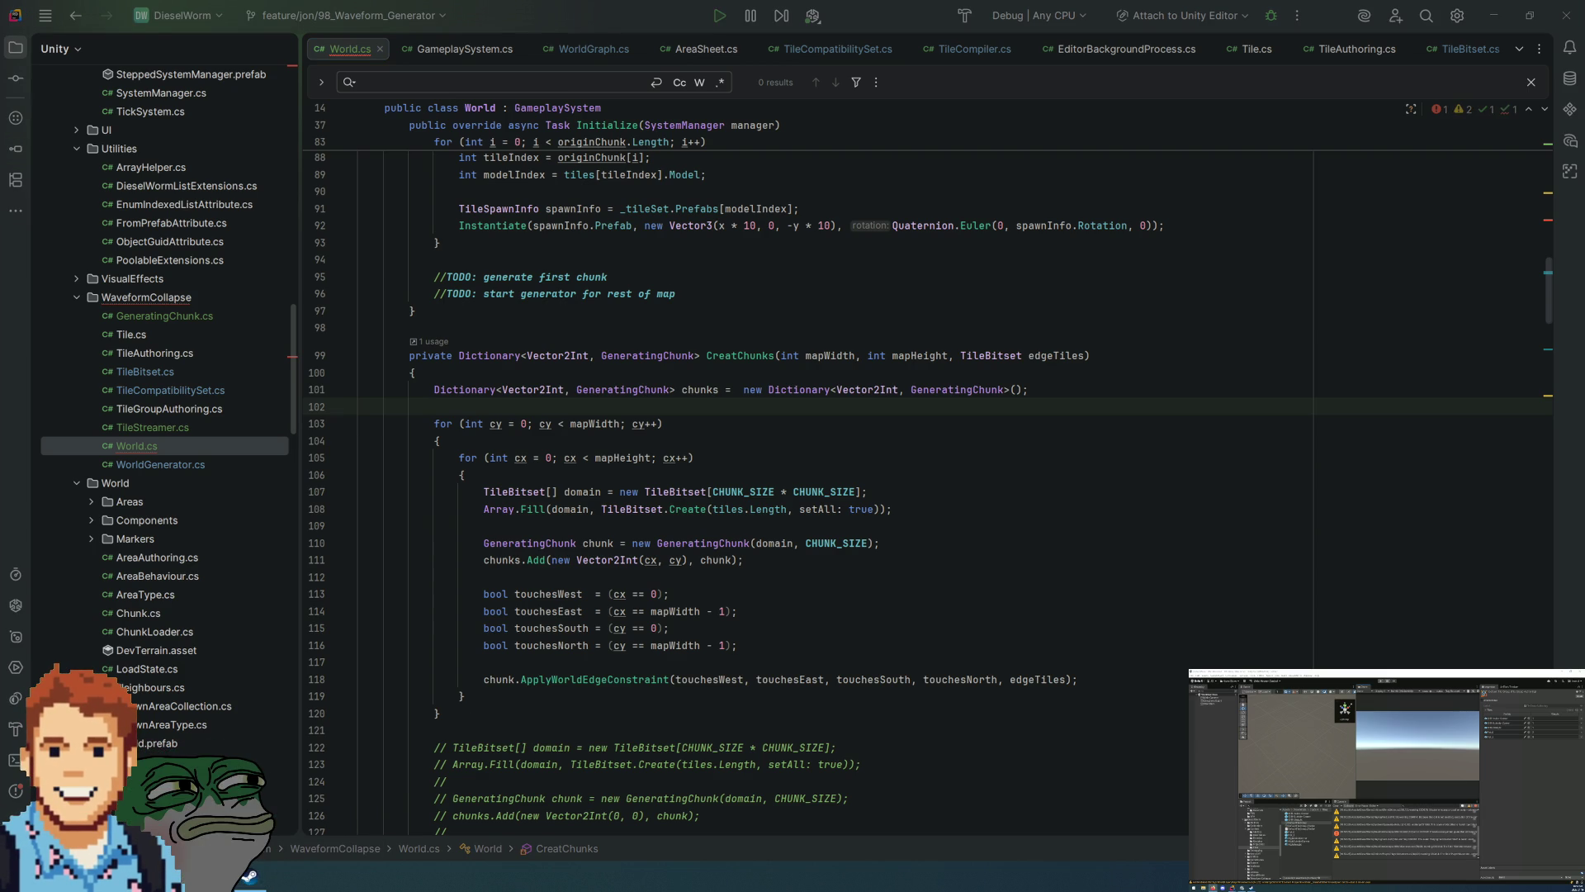
pyautogui.click(415, 311)
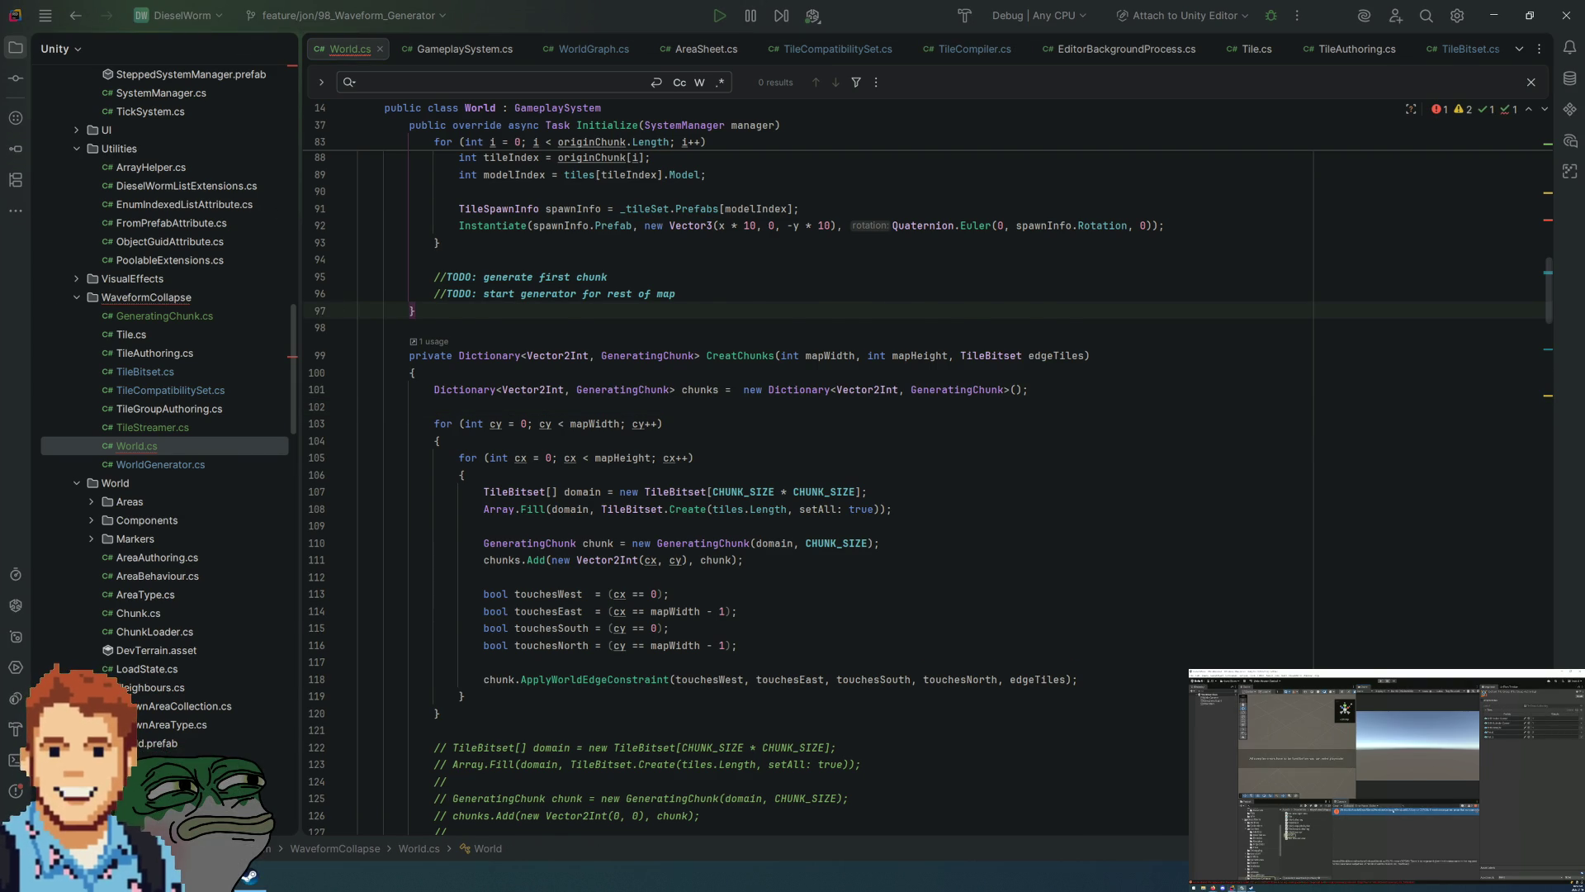
# Step: Pass 1, 1 as mapWidth and mapHeight in the CreatChunks call and save World.cs
pyautogui.hotkey('ctrl', 'shift', 'BackSpace')
pyautogui.write('2')
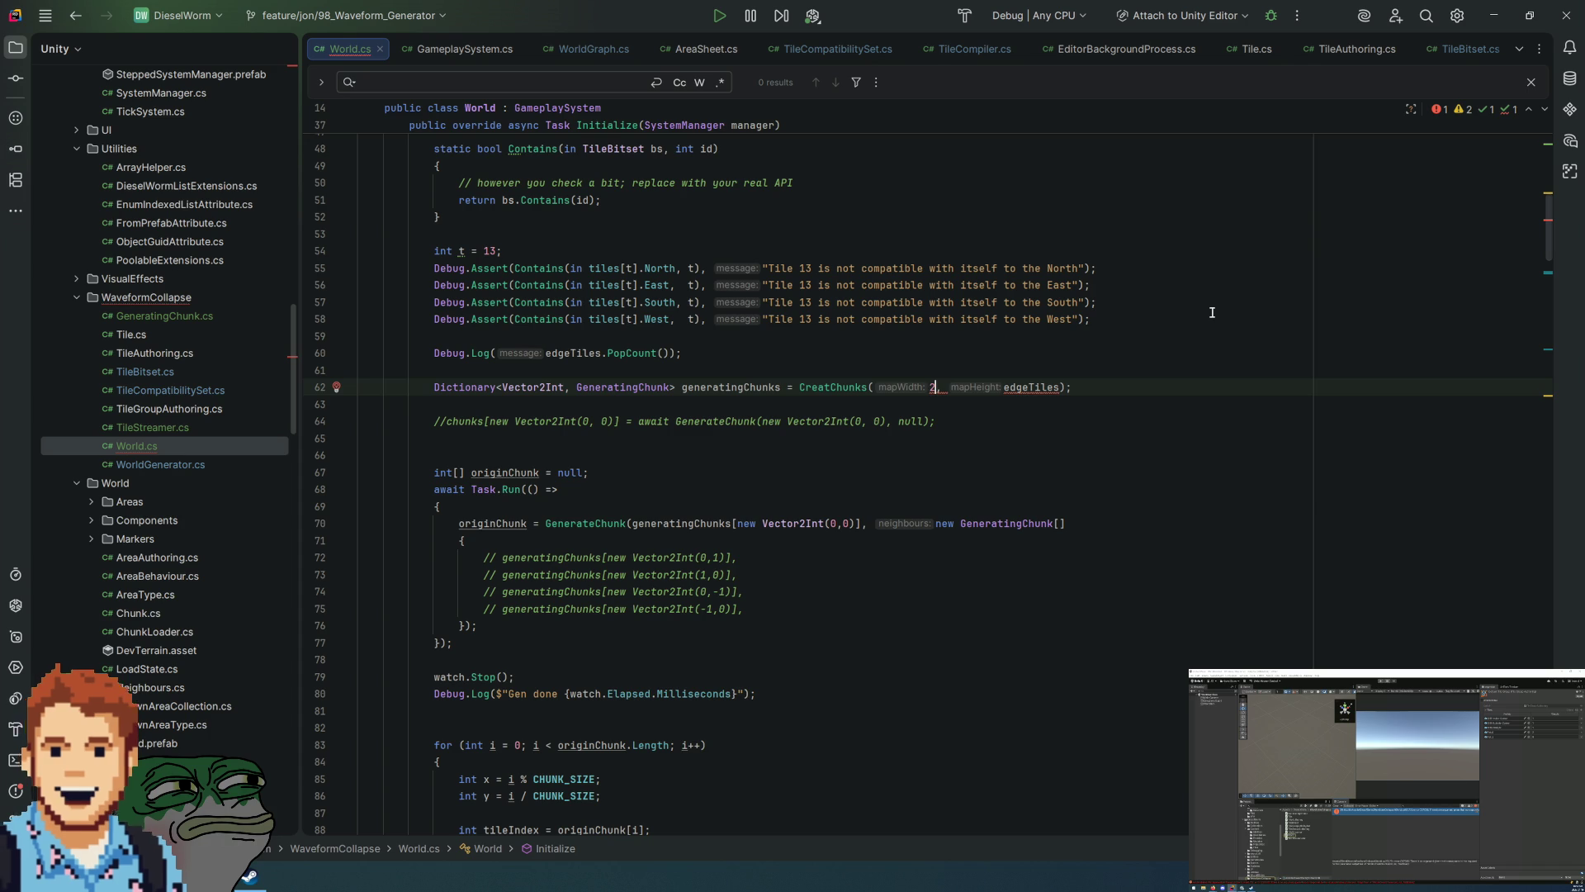
pyautogui.press('BackSpace')
pyautogui.write('1')
pyautogui.press('Right')
pyautogui.press('Right')
pyautogui.write('1')
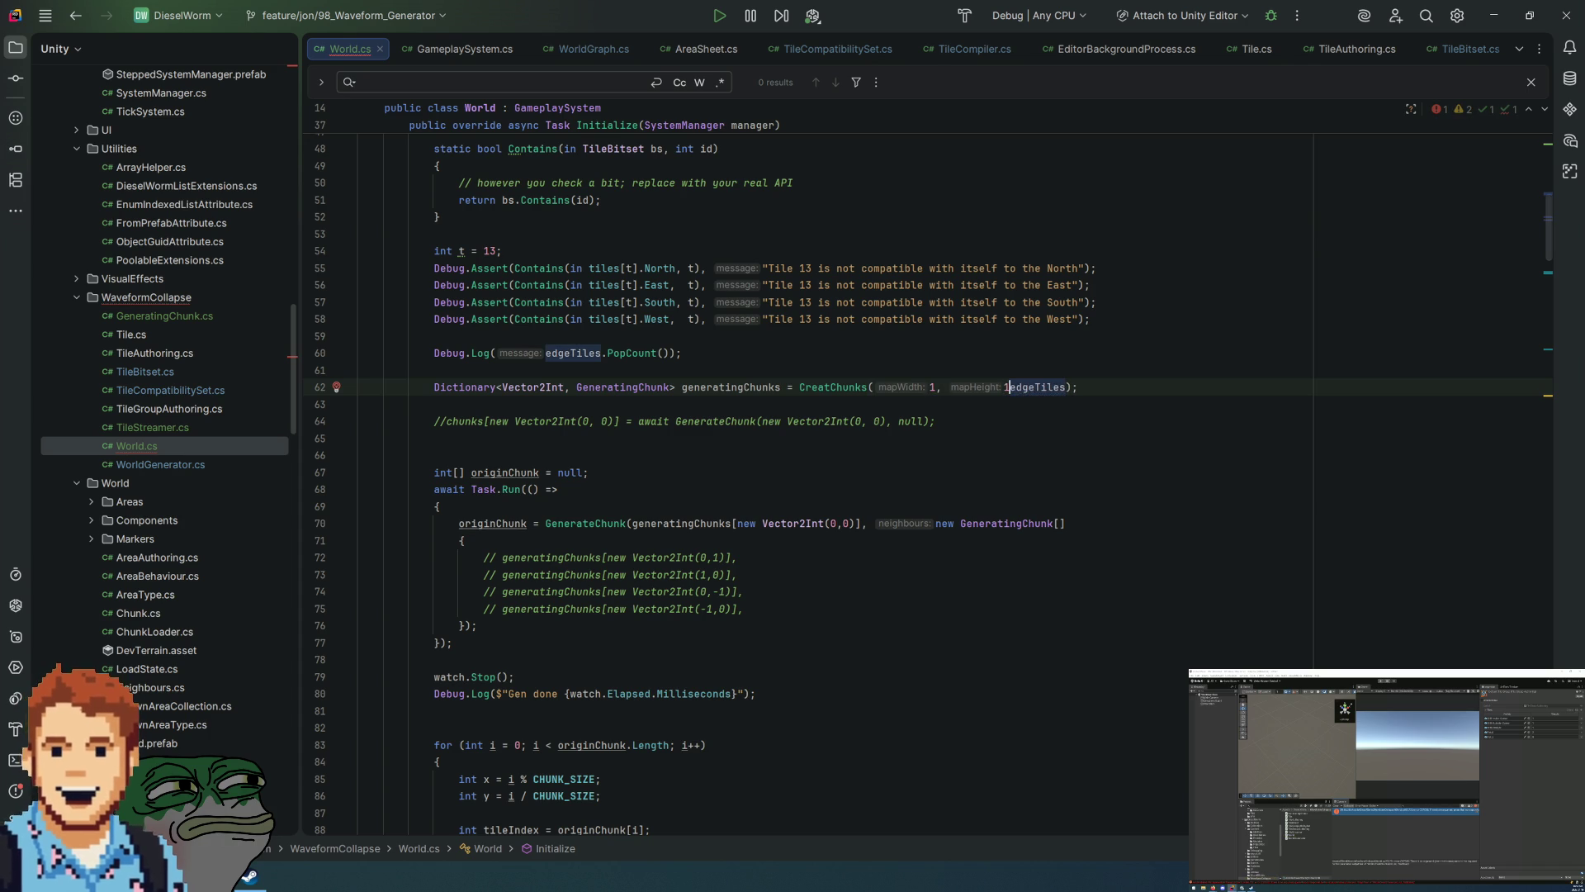
pyautogui.write(',')
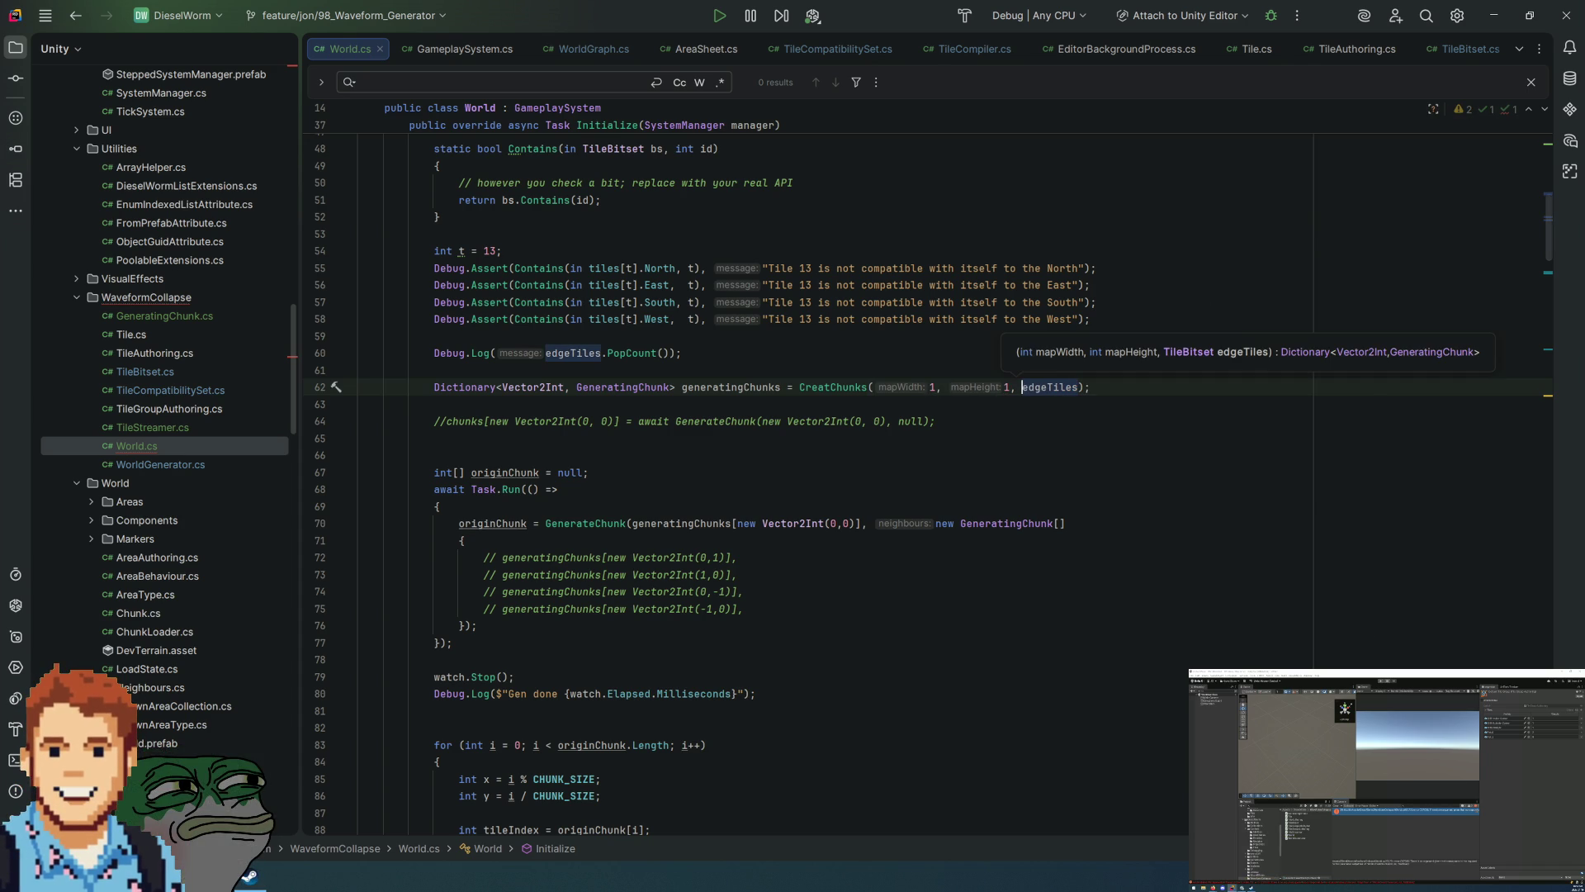
pyautogui.click(1139, 248)
pyautogui.click(1104, 318)
pyautogui.hotkey('ctrl', 's')
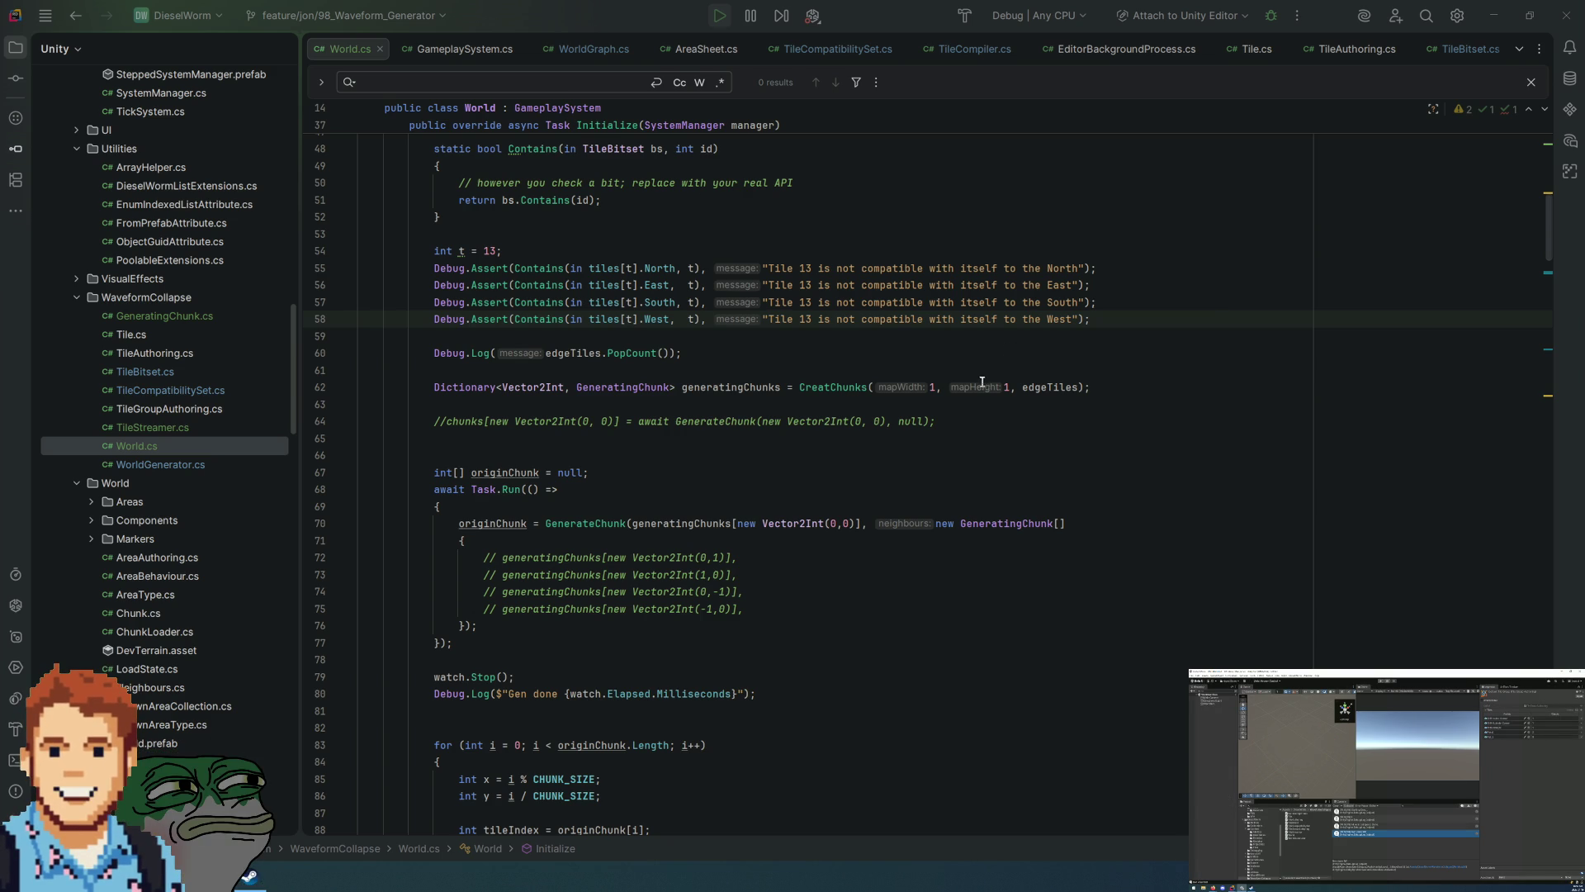
pyautogui.click(934, 387)
pyautogui.press('BackSpace')
pyautogui.write('2')
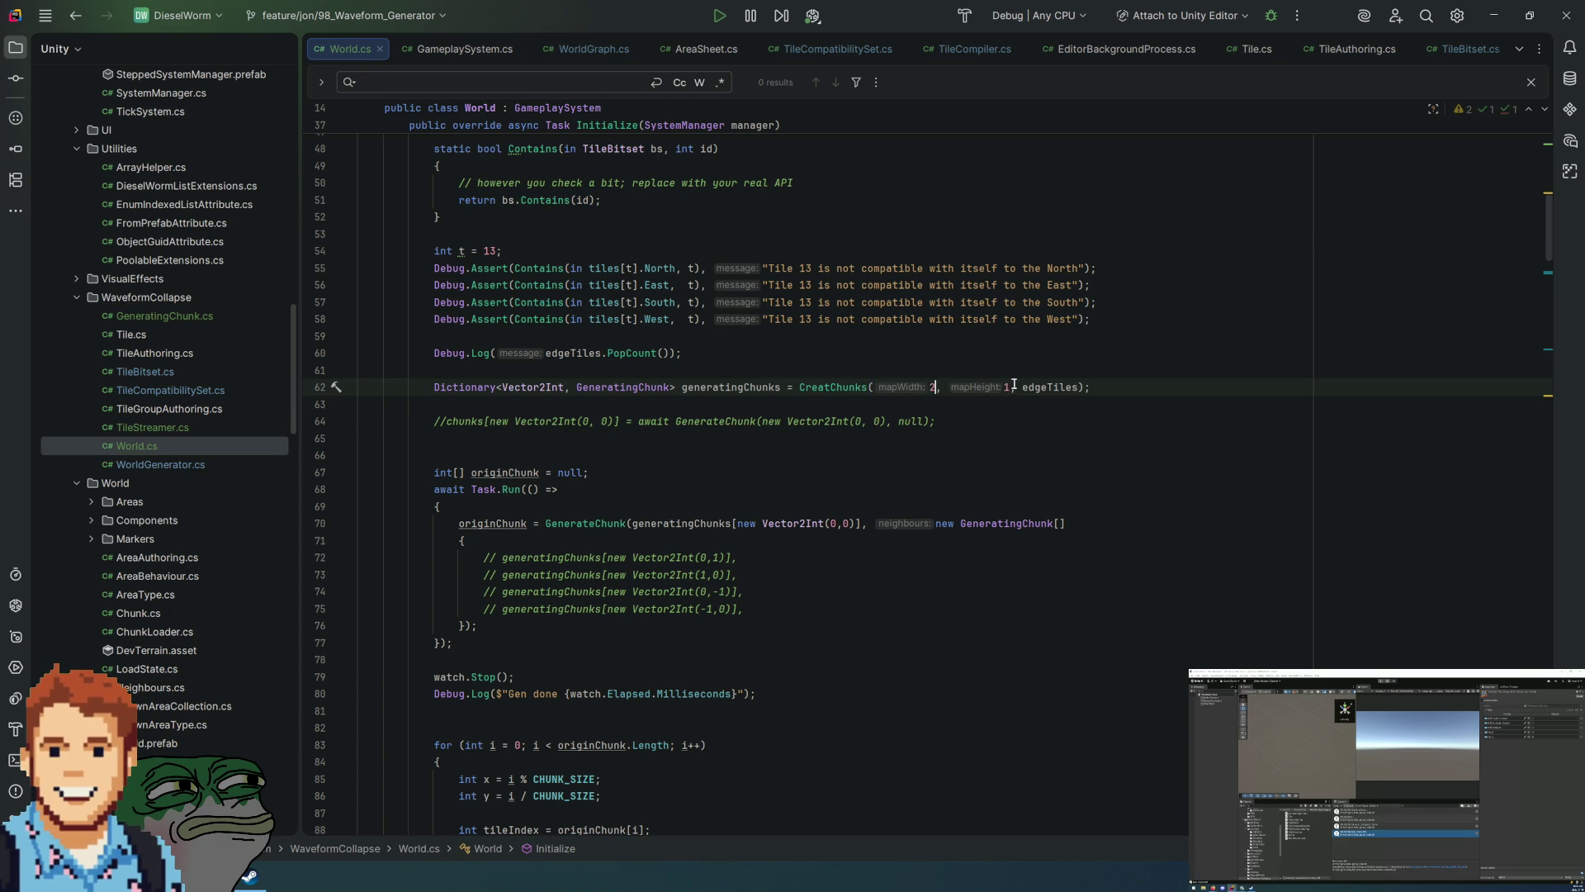
pyautogui.press('BackSpace')
pyautogui.write('2')
pyautogui.press('Down')
pyautogui.press('Down')
pyautogui.press('Down')
pyautogui.hotkey('alt', 'Tab')
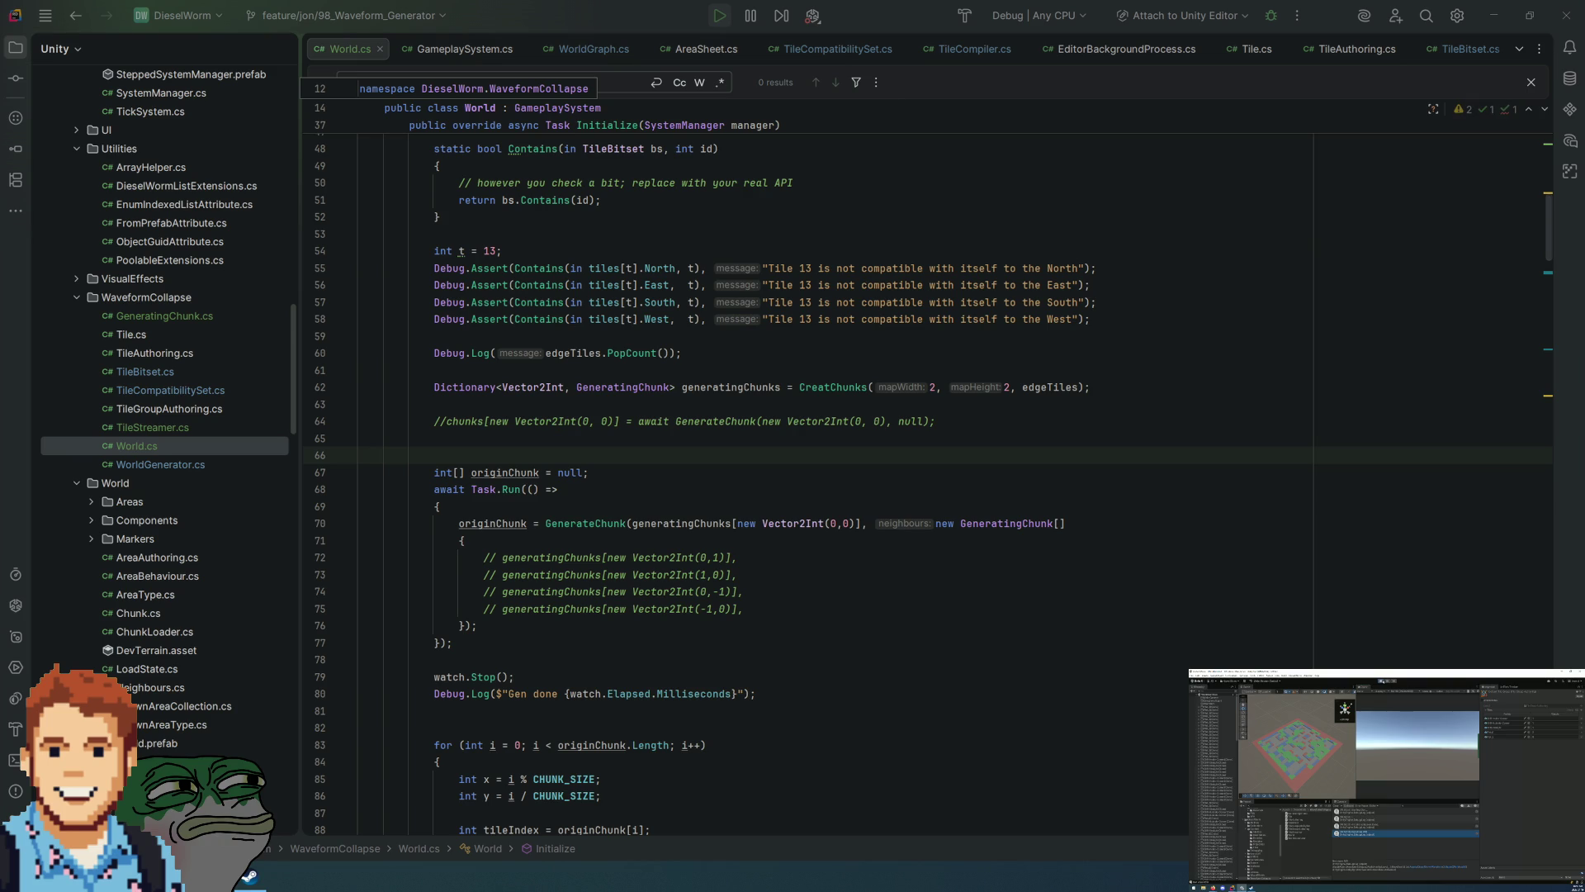
pyautogui.click(956, 542)
pyautogui.scroll(-5, 955, 542)
pyautogui.scroll(4, 906, 507)
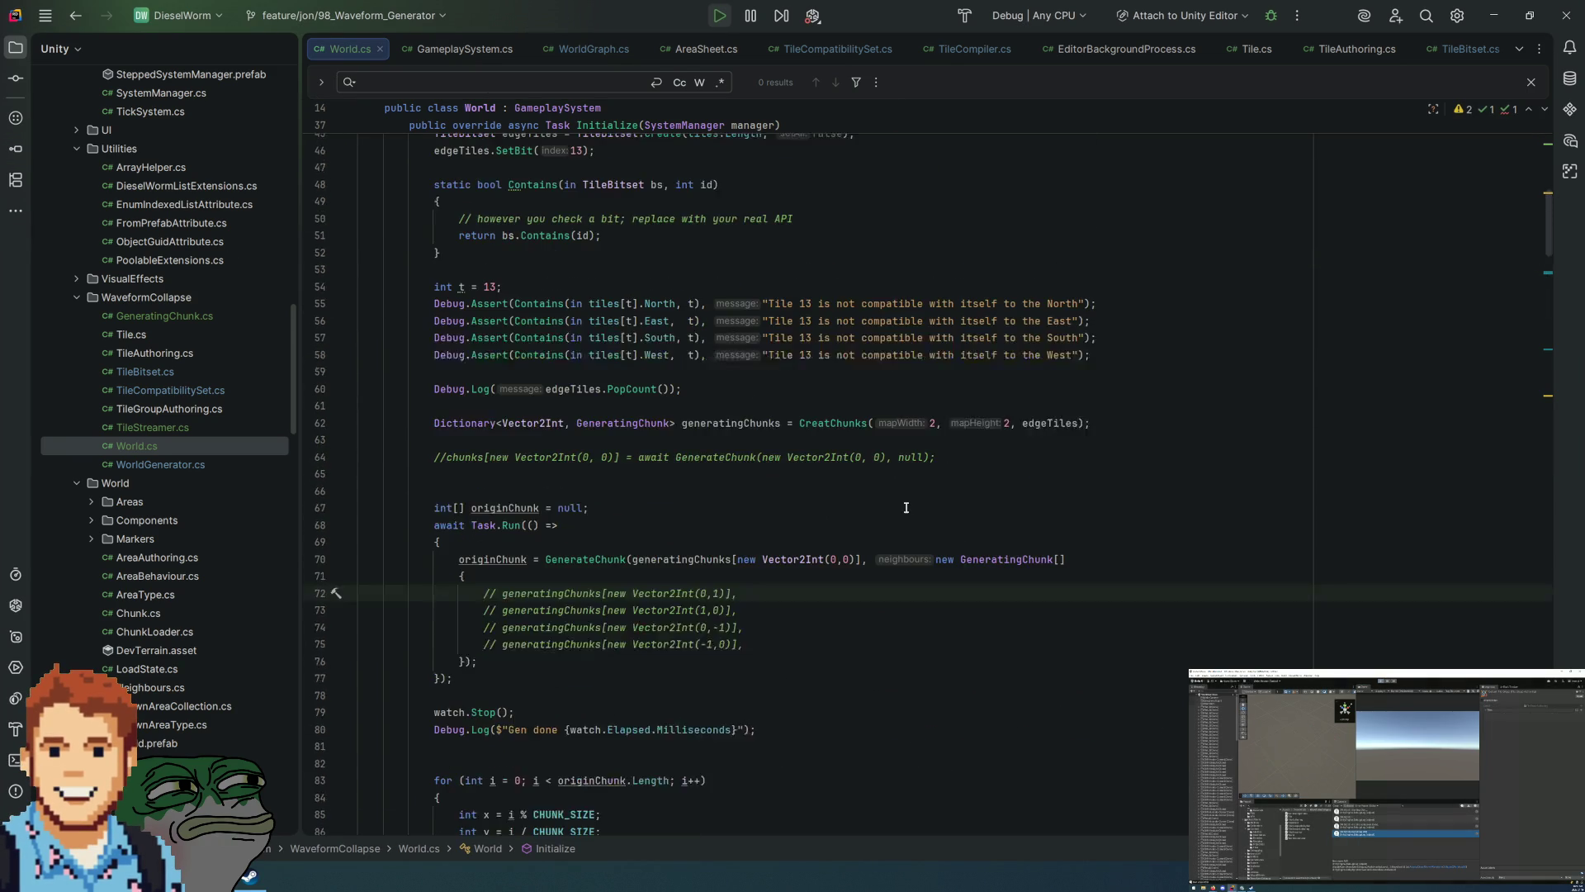
pyautogui.scroll(2, 906, 507)
pyautogui.scroll(-13, 905, 507)
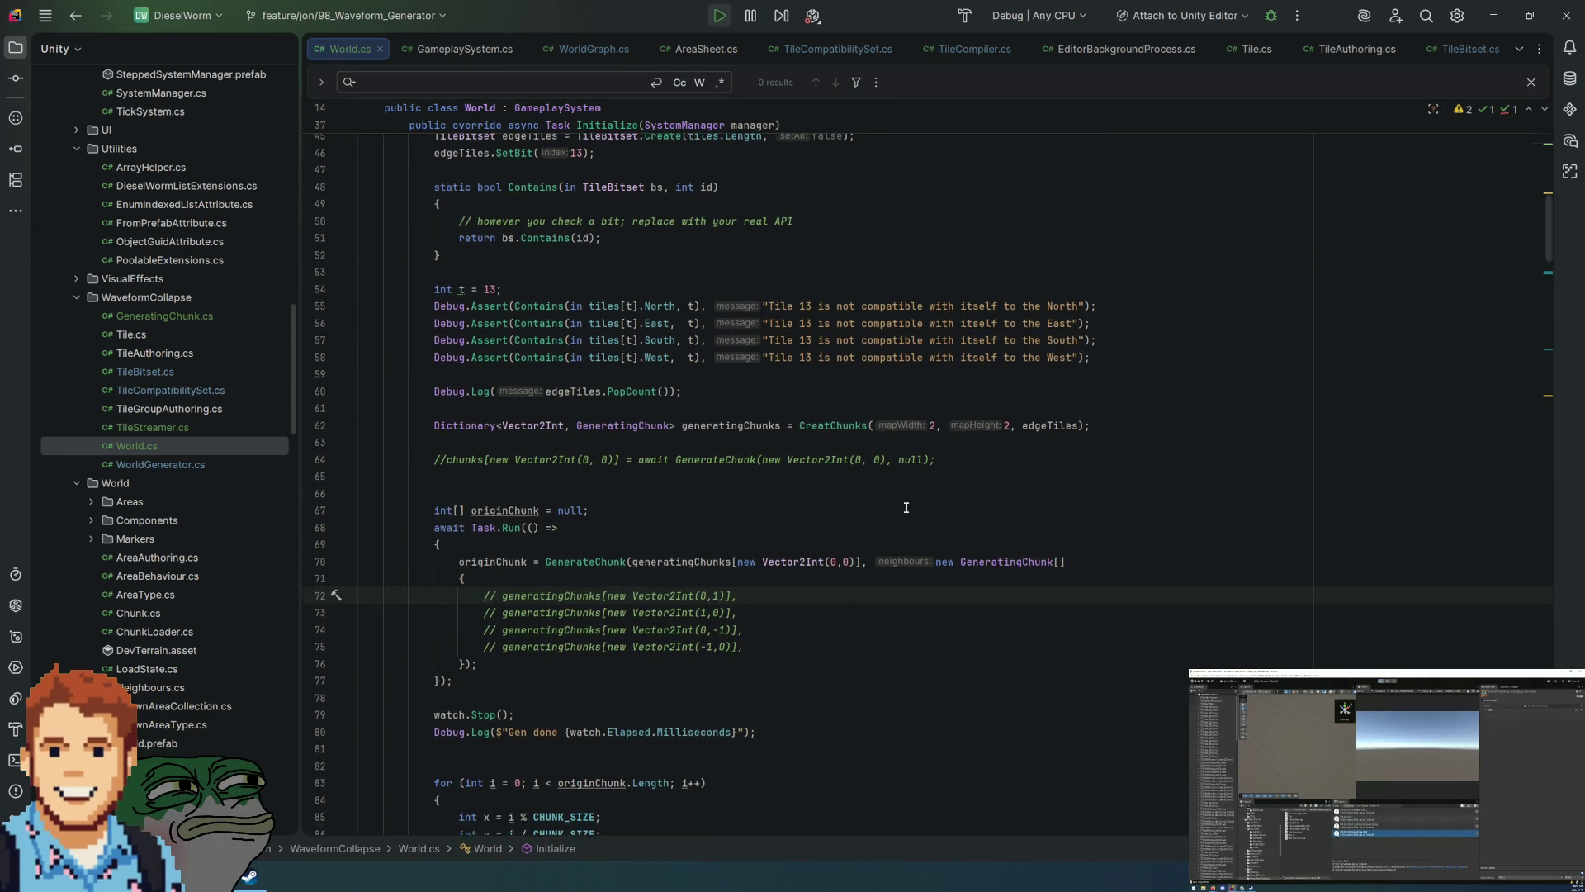
pyautogui.scroll(-1, 905, 507)
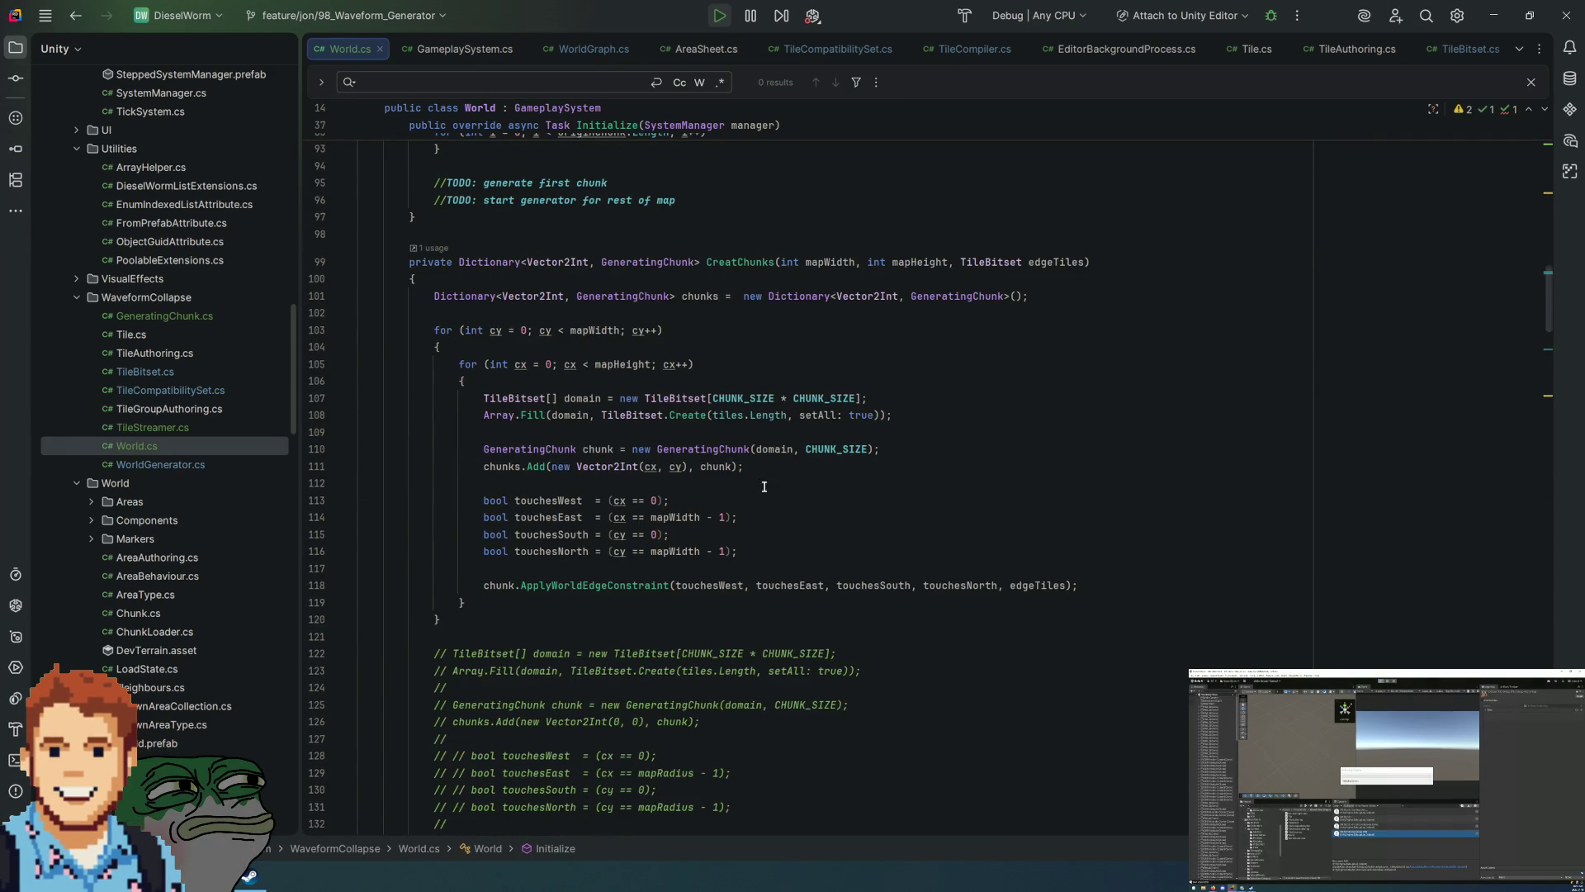
# Step: Change the north-edge check on line 116 to compare against mapHeight instead of mapWidth
pyautogui.click(671, 516)
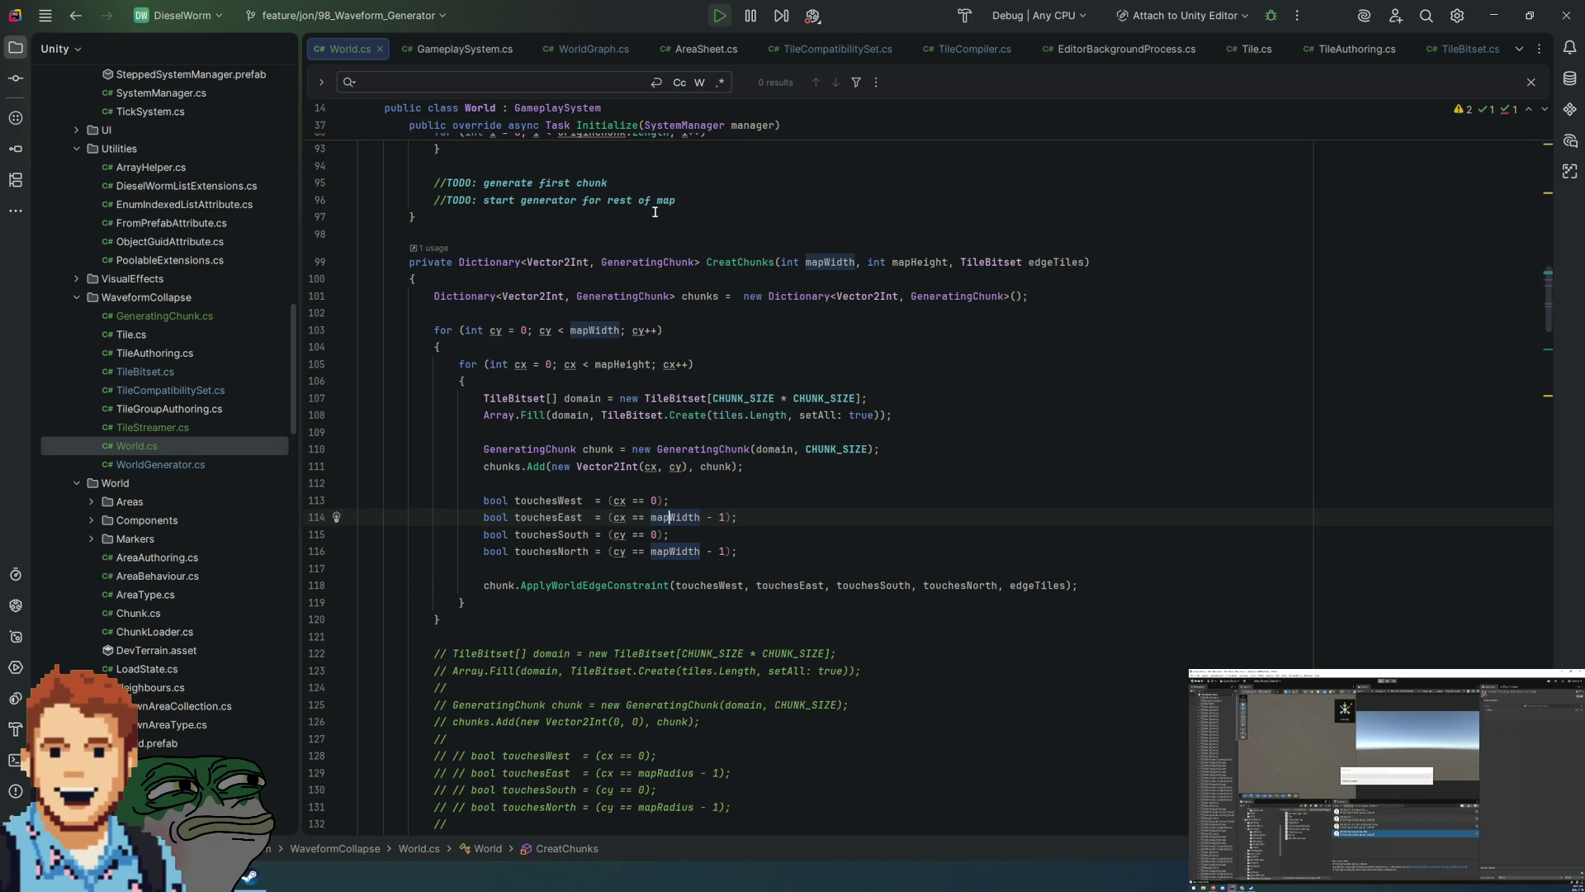
pyautogui.click(618, 501)
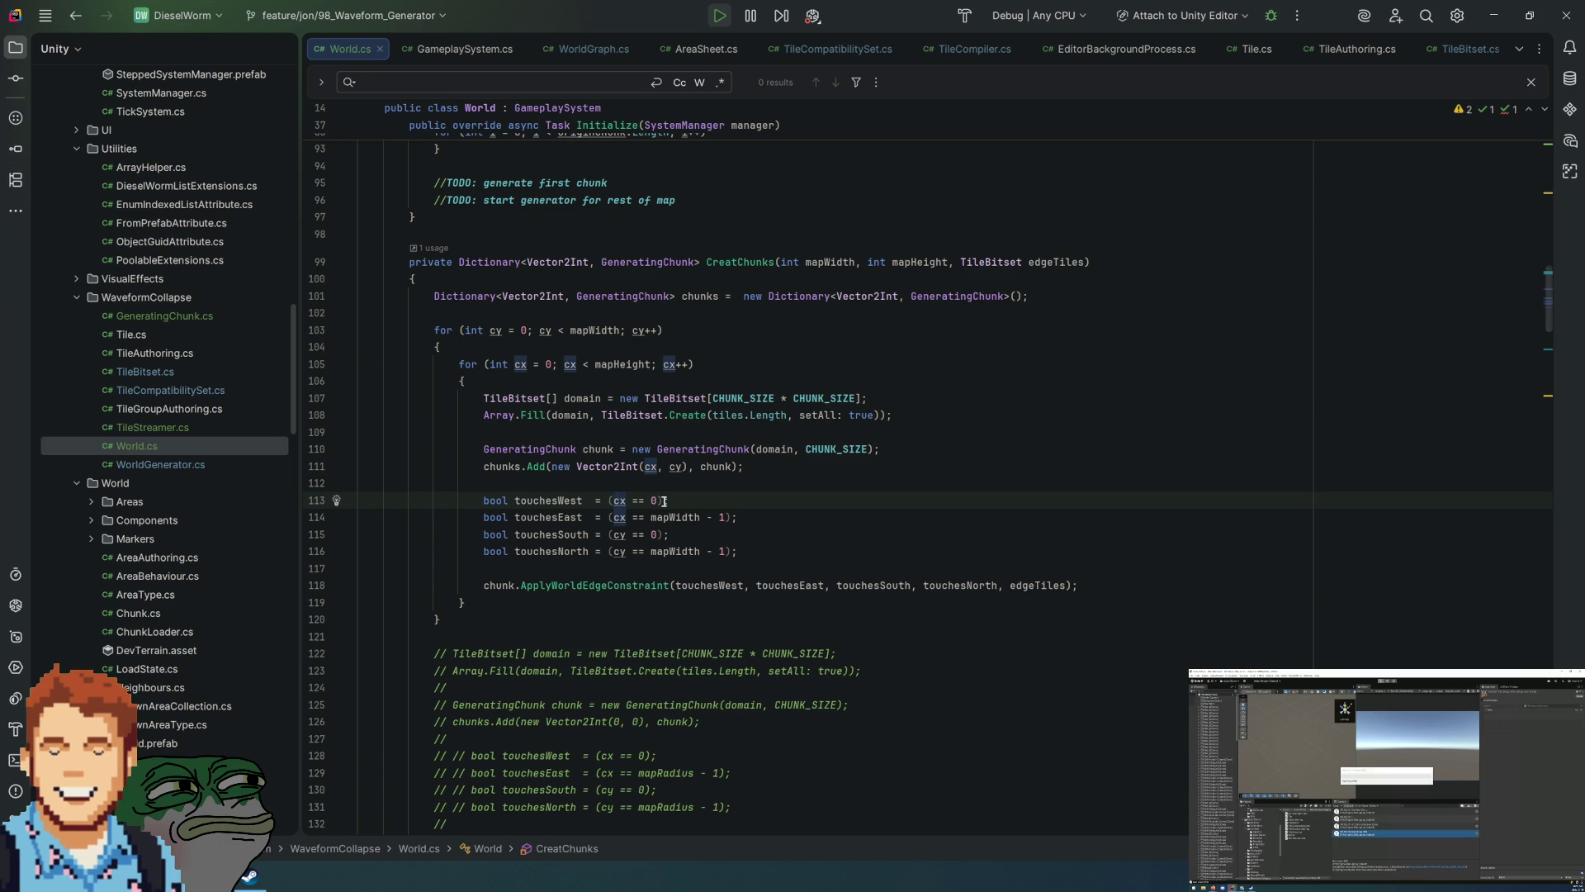
pyautogui.click(670, 516)
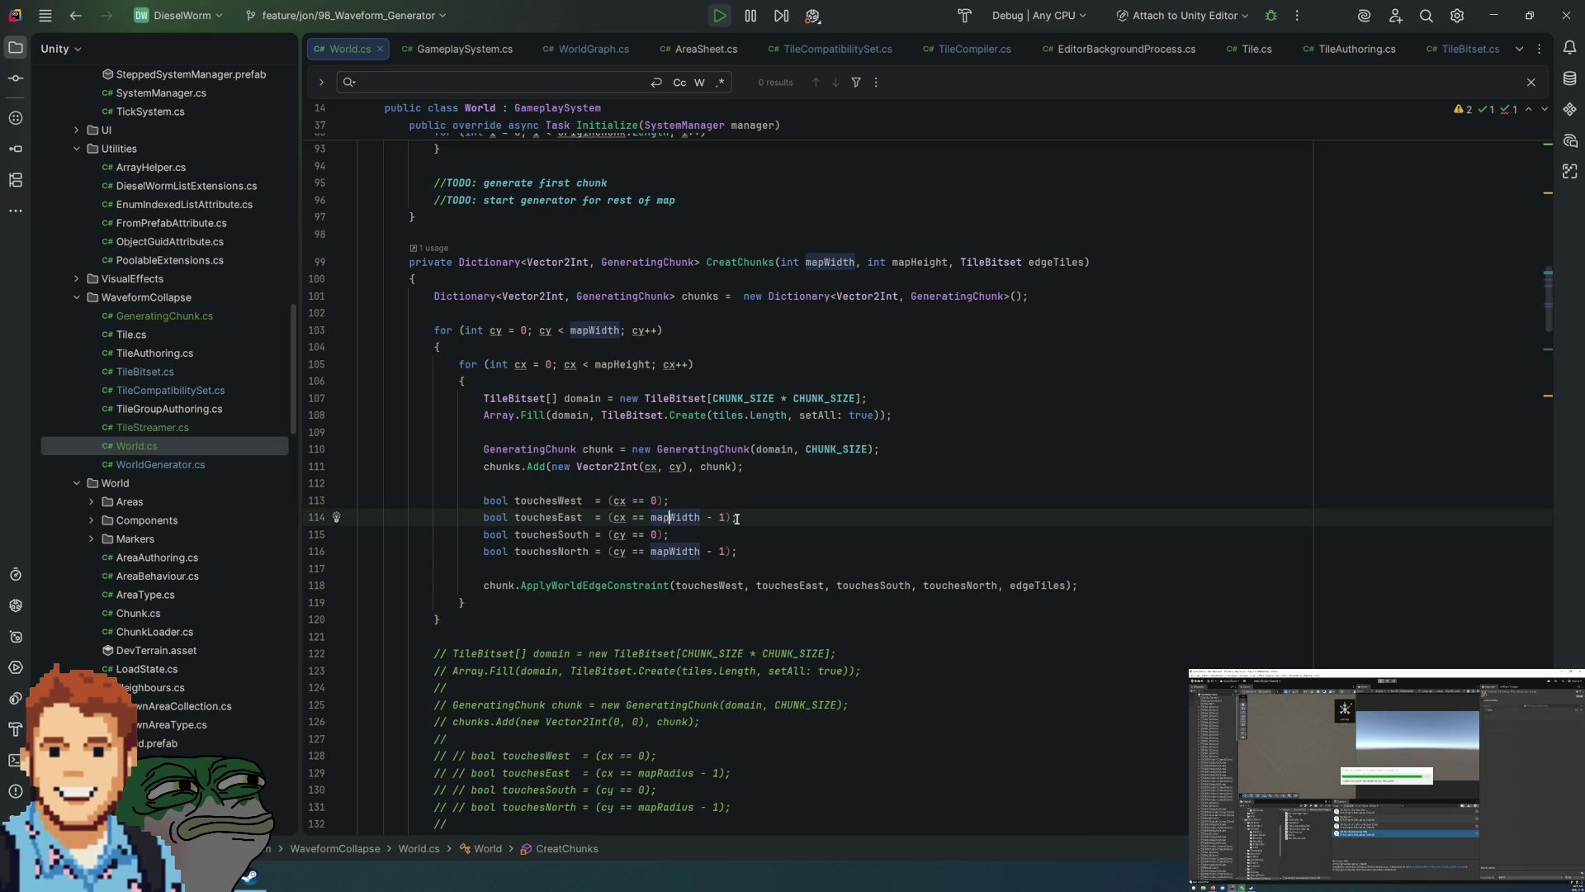
pyautogui.click(701, 516)
pyautogui.click(701, 517)
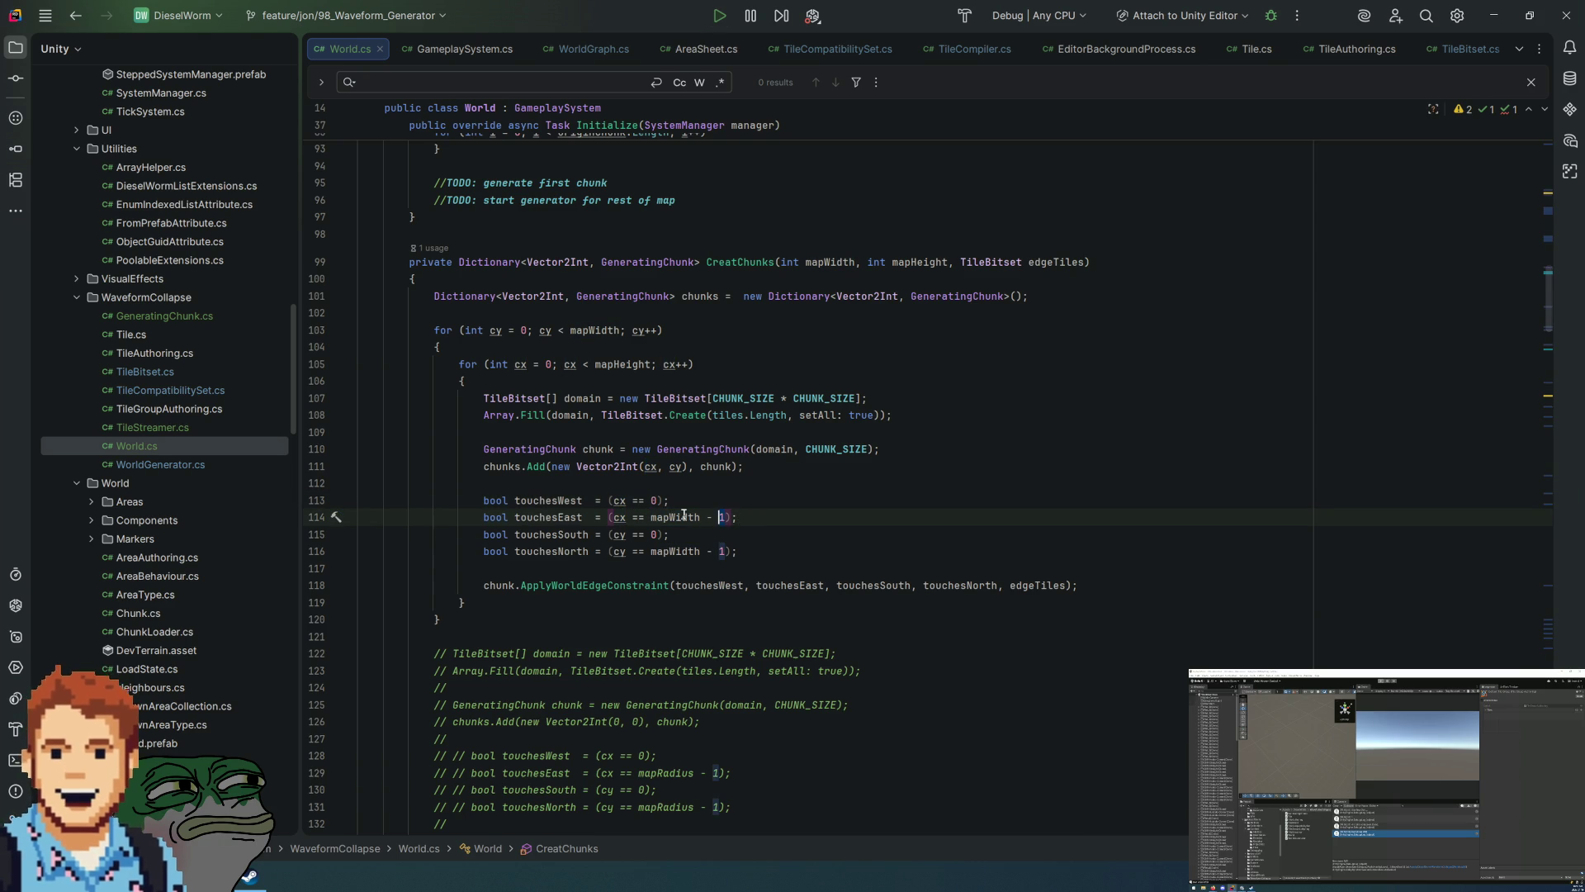
pyautogui.click(651, 364)
pyautogui.doubleClick(674, 550)
pyautogui.hotkey('ctrl', 'v')
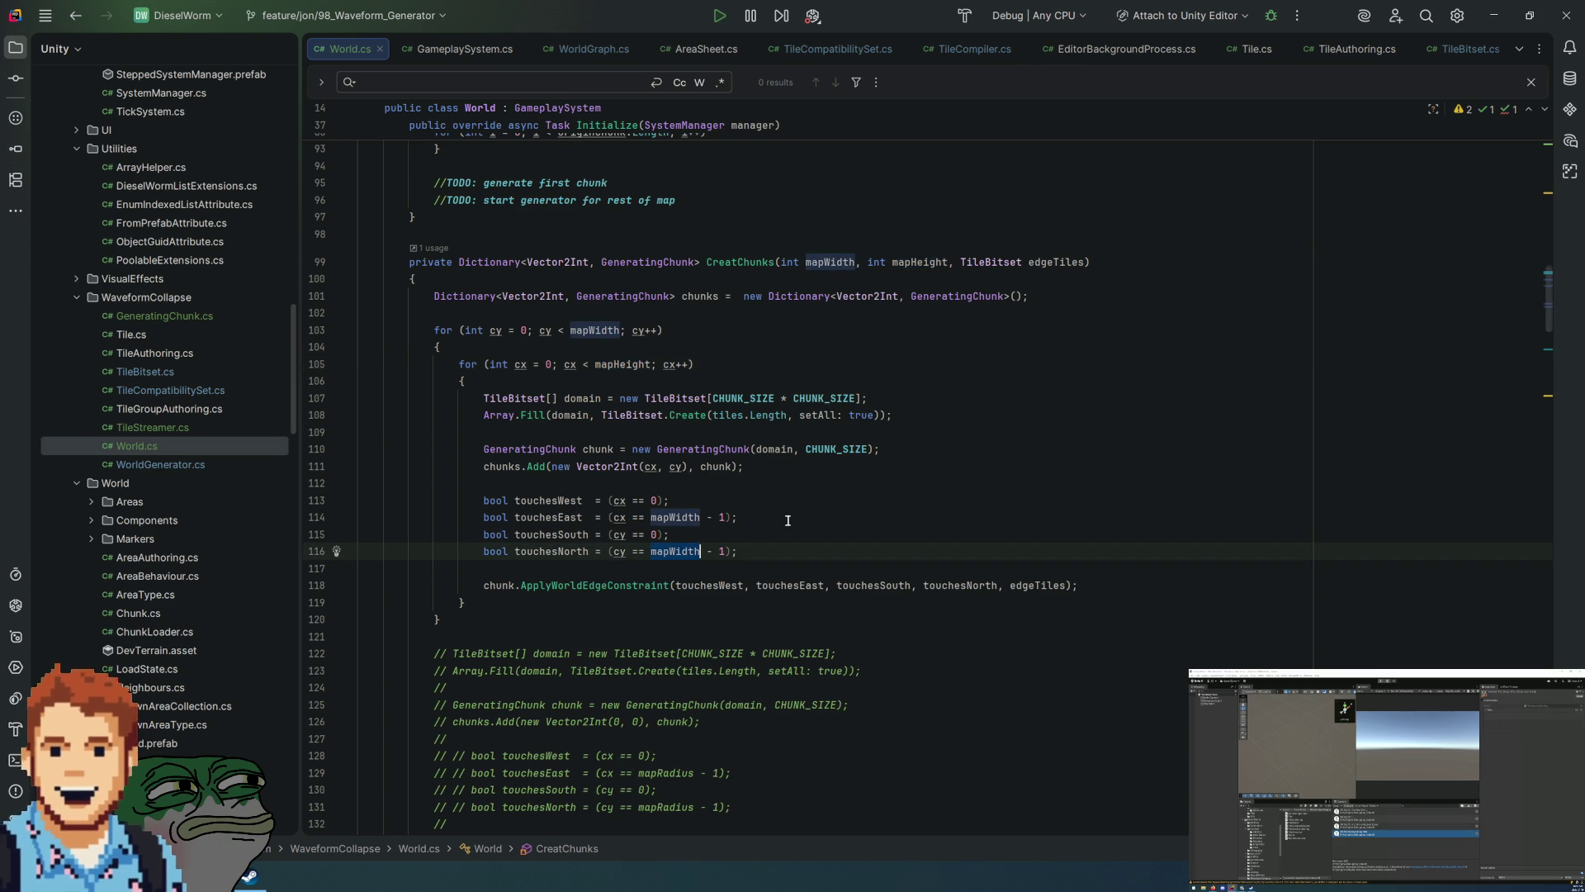
pyautogui.write('Heigh')
pyautogui.click(788, 517)
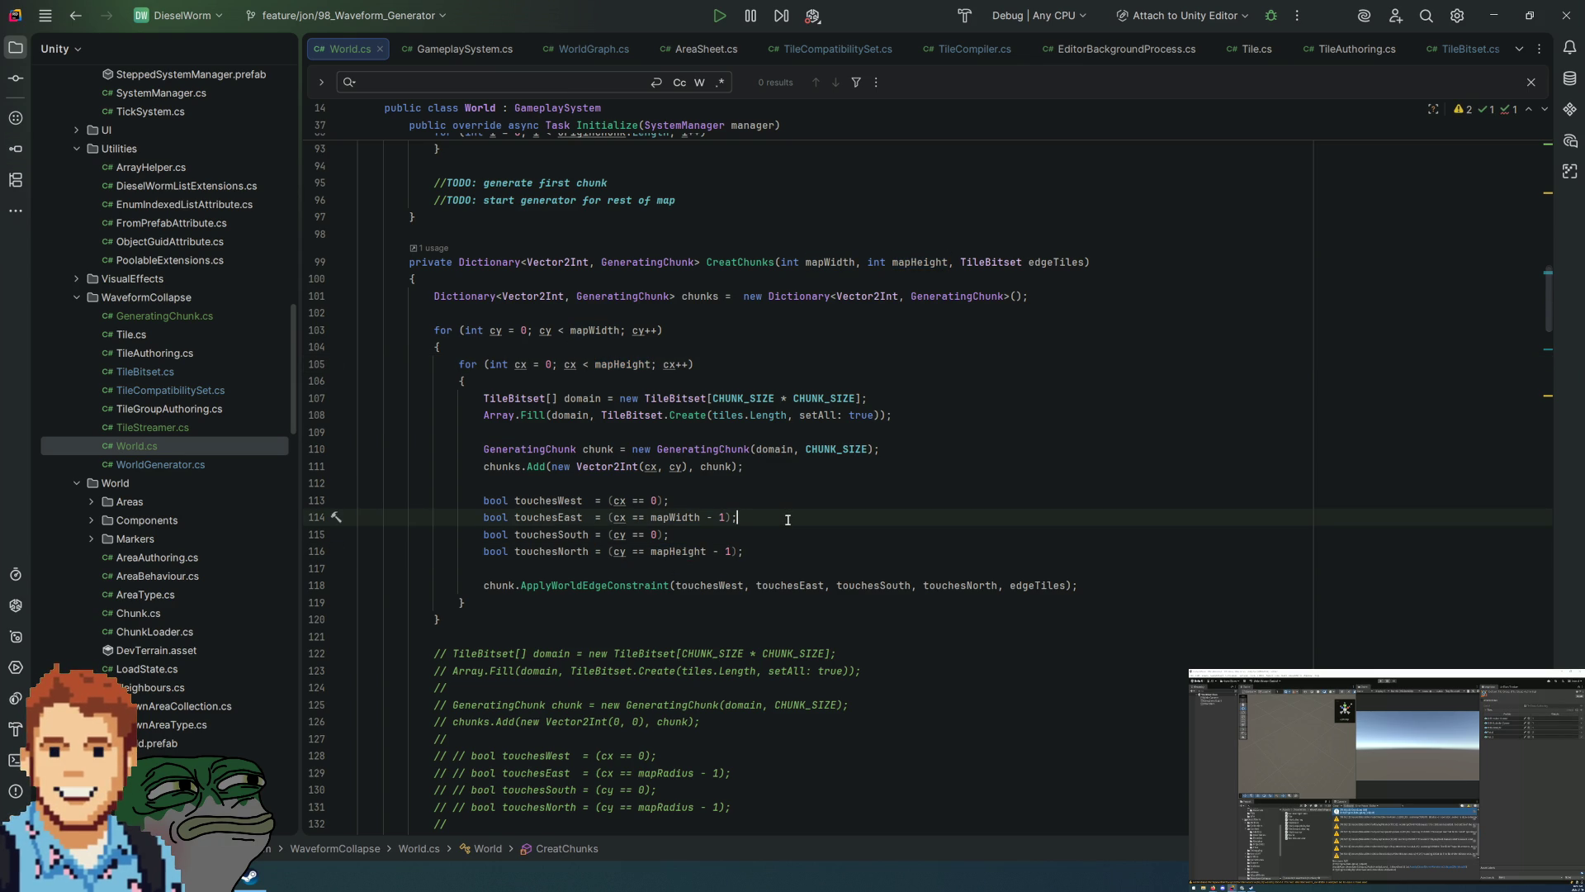
# Step: Comment out the ApplyWorldEdgeConstraint call on line 118 with //
pyautogui.click(646, 585)
pyautogui.click(485, 586)
pyautogui.write('//')
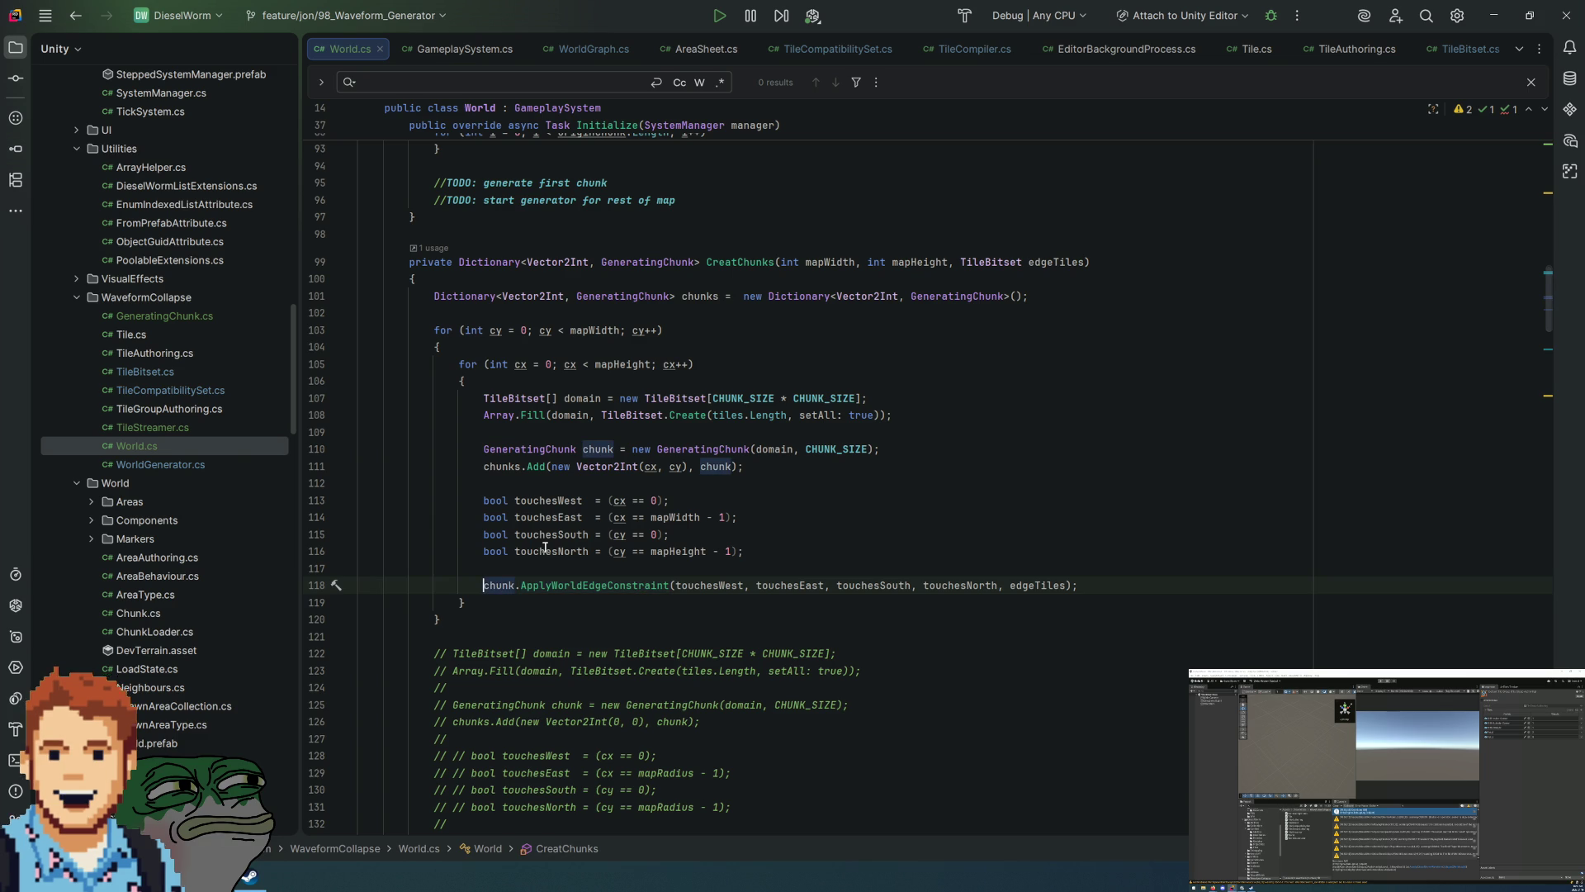
pyautogui.click(889, 532)
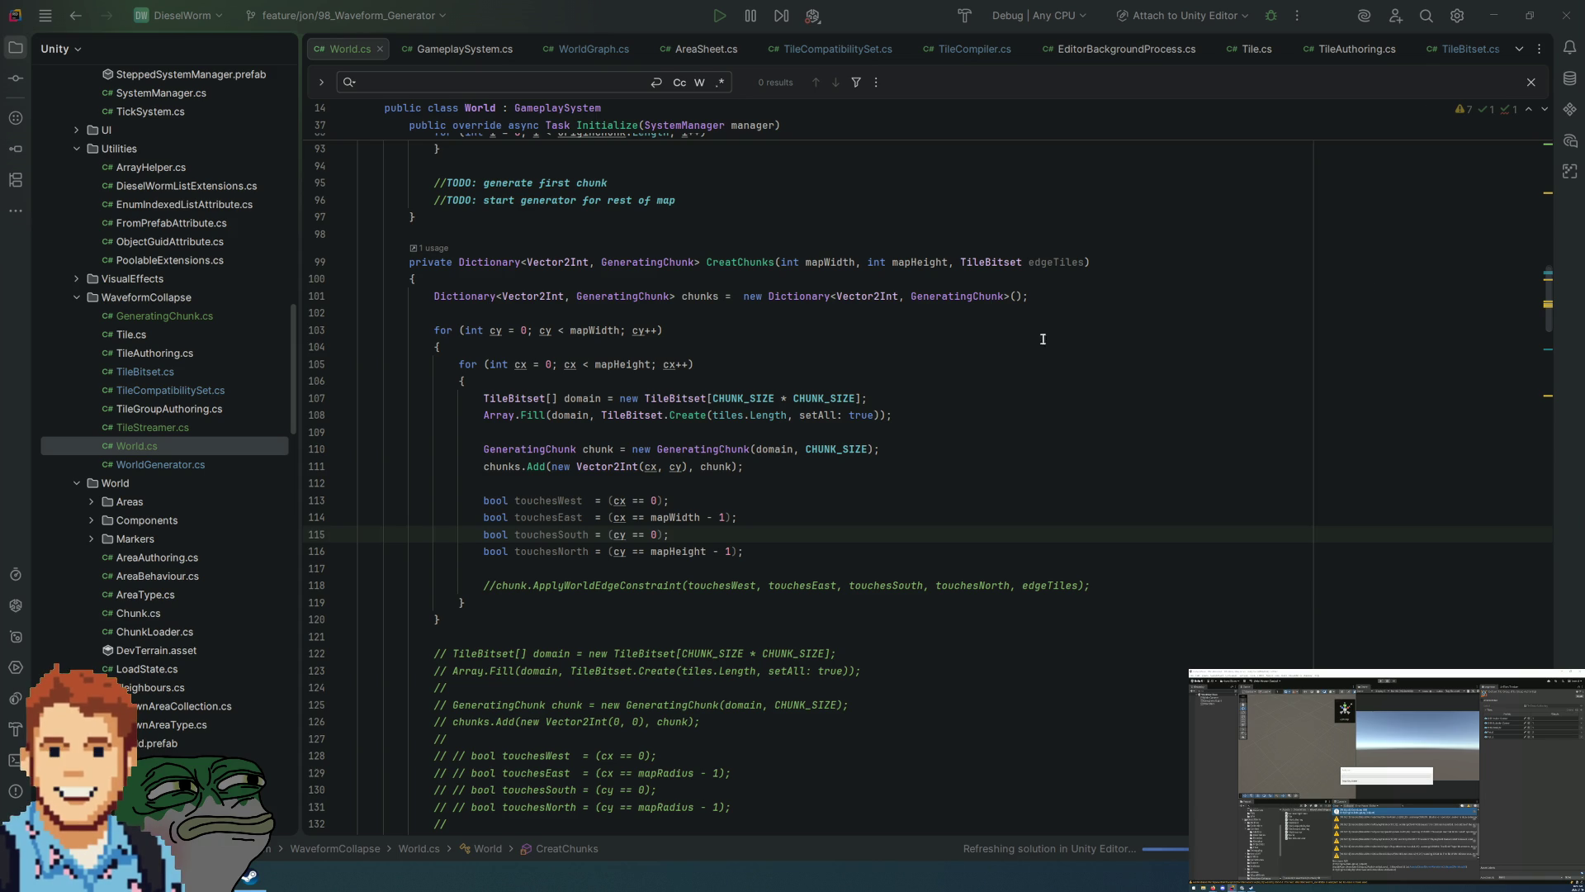
# Step: Uncomment the chunk.ApplyWorldEdgeConstraint call on line 118 with Ctrl+/
pyautogui.scroll(-5, 826, 412)
pyautogui.scroll(8, 1309, 479)
pyautogui.scroll(3, 1309, 479)
pyautogui.scroll(-8, 1121, 430)
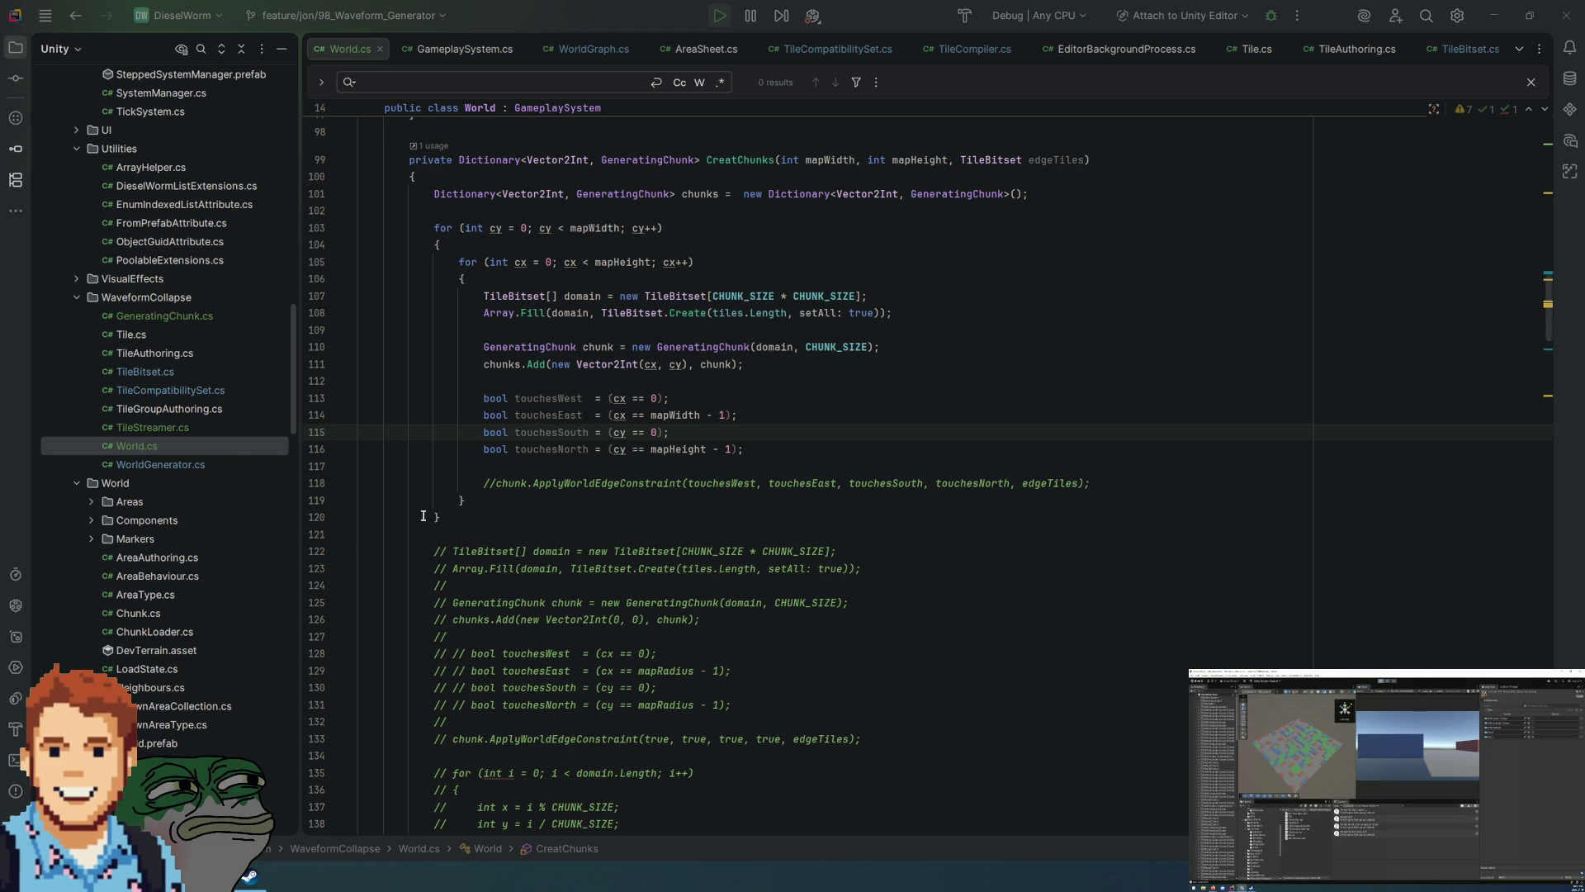
pyautogui.click(504, 484)
pyautogui.hotkey('ctrl', '/')
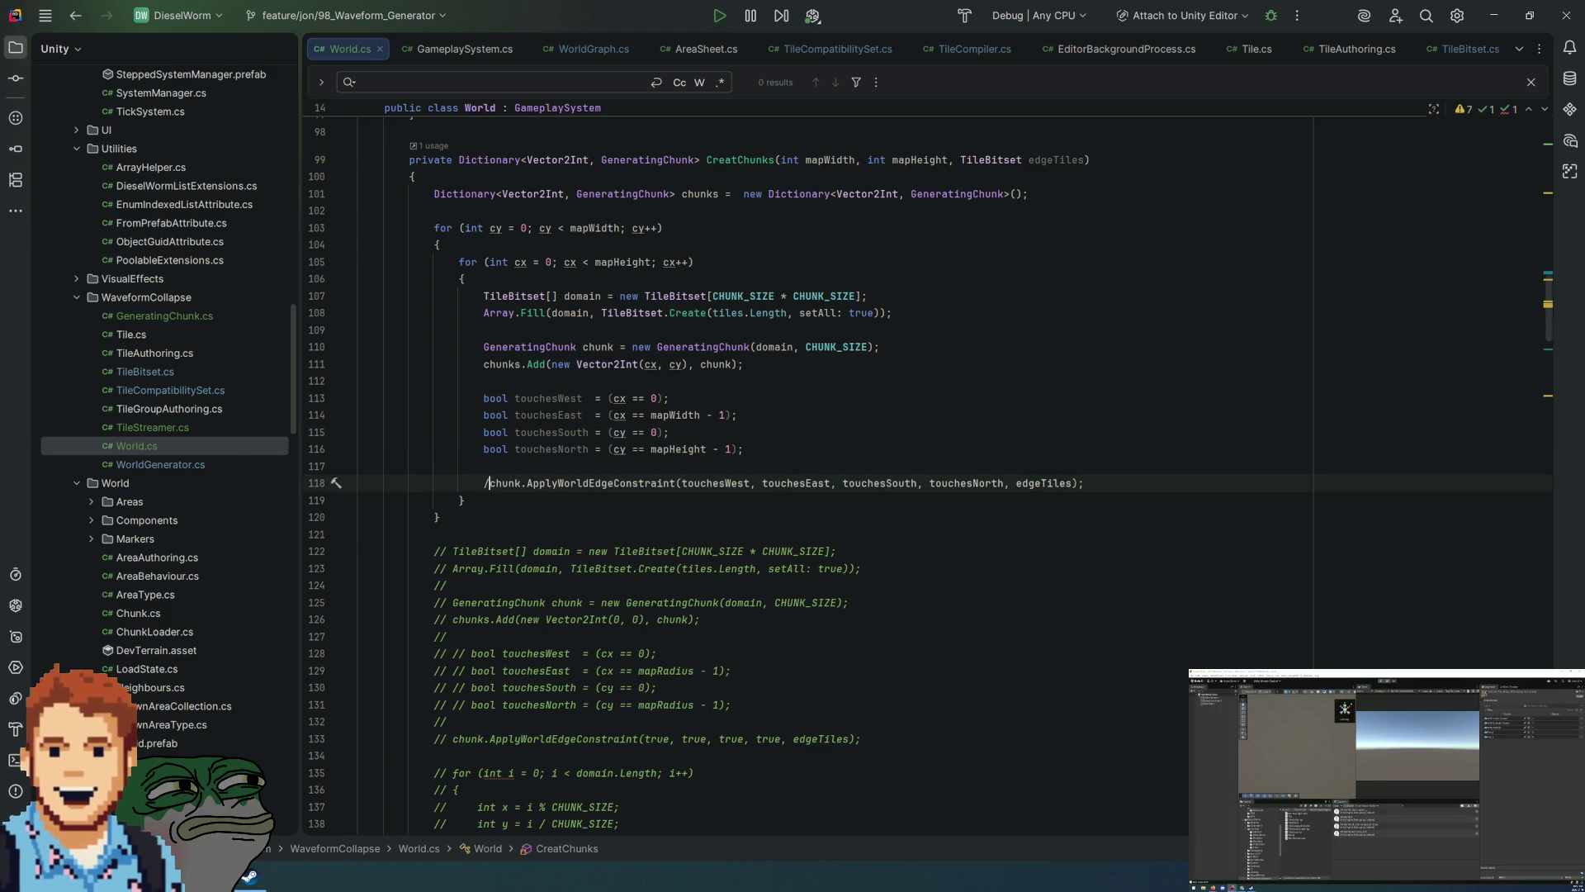
# Step: Open the ApplyWorldEdgeConstraint definition in GeneratingChunk.cs and indent its declaration on line 33
pyautogui.click(591, 433)
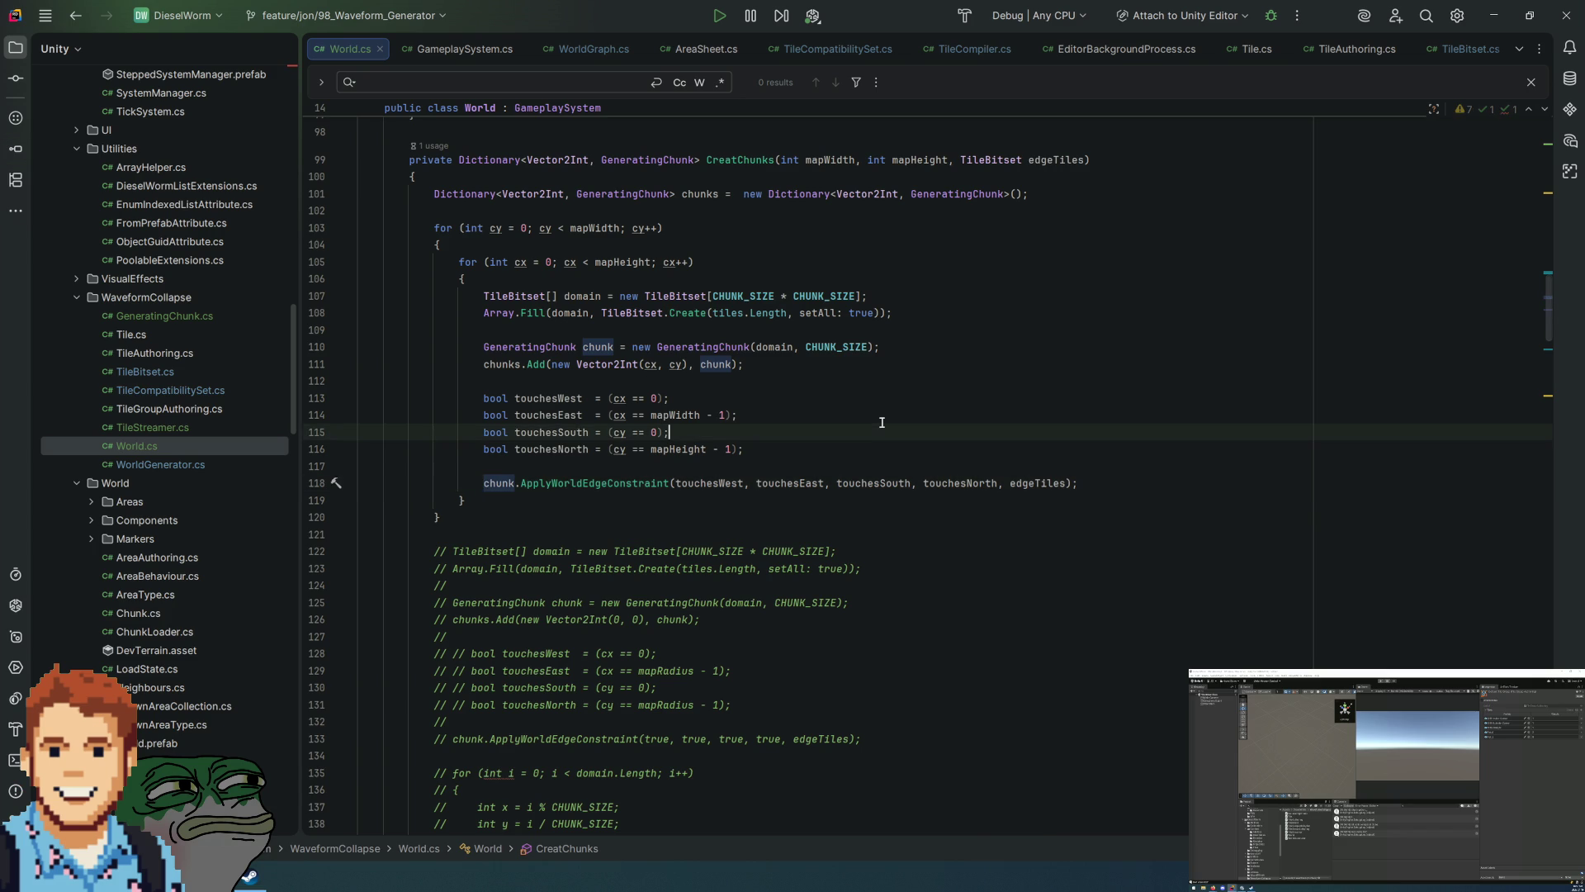
pyautogui.click(566, 483)
pyautogui.keyDown('ctrl'); pyautogui.click(566, 483); pyautogui.keyUp('ctrl')
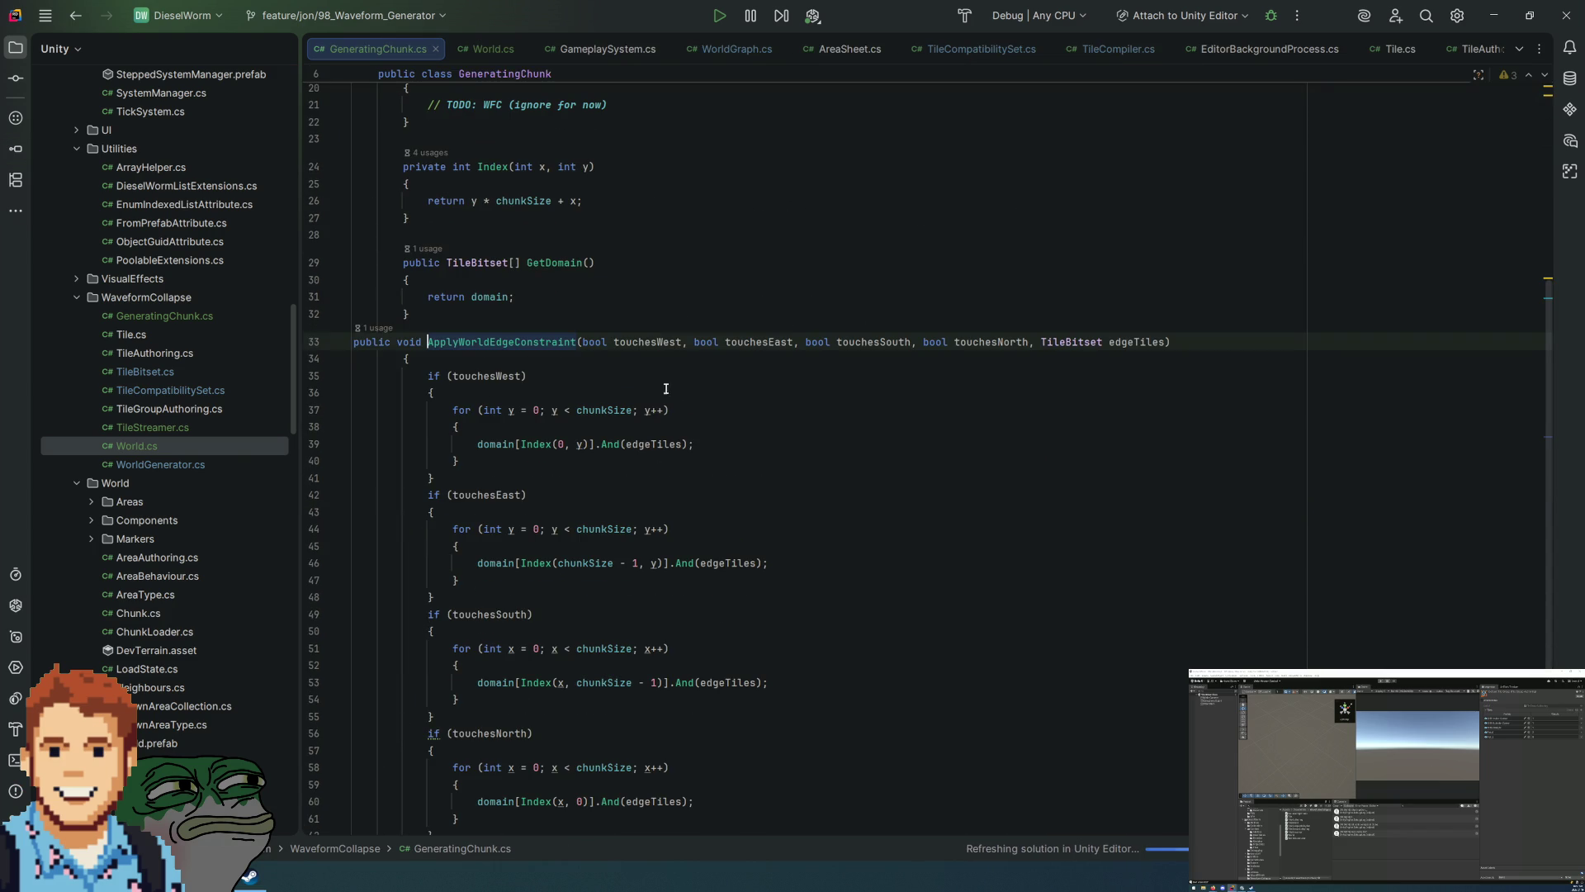
pyautogui.click(528, 359)
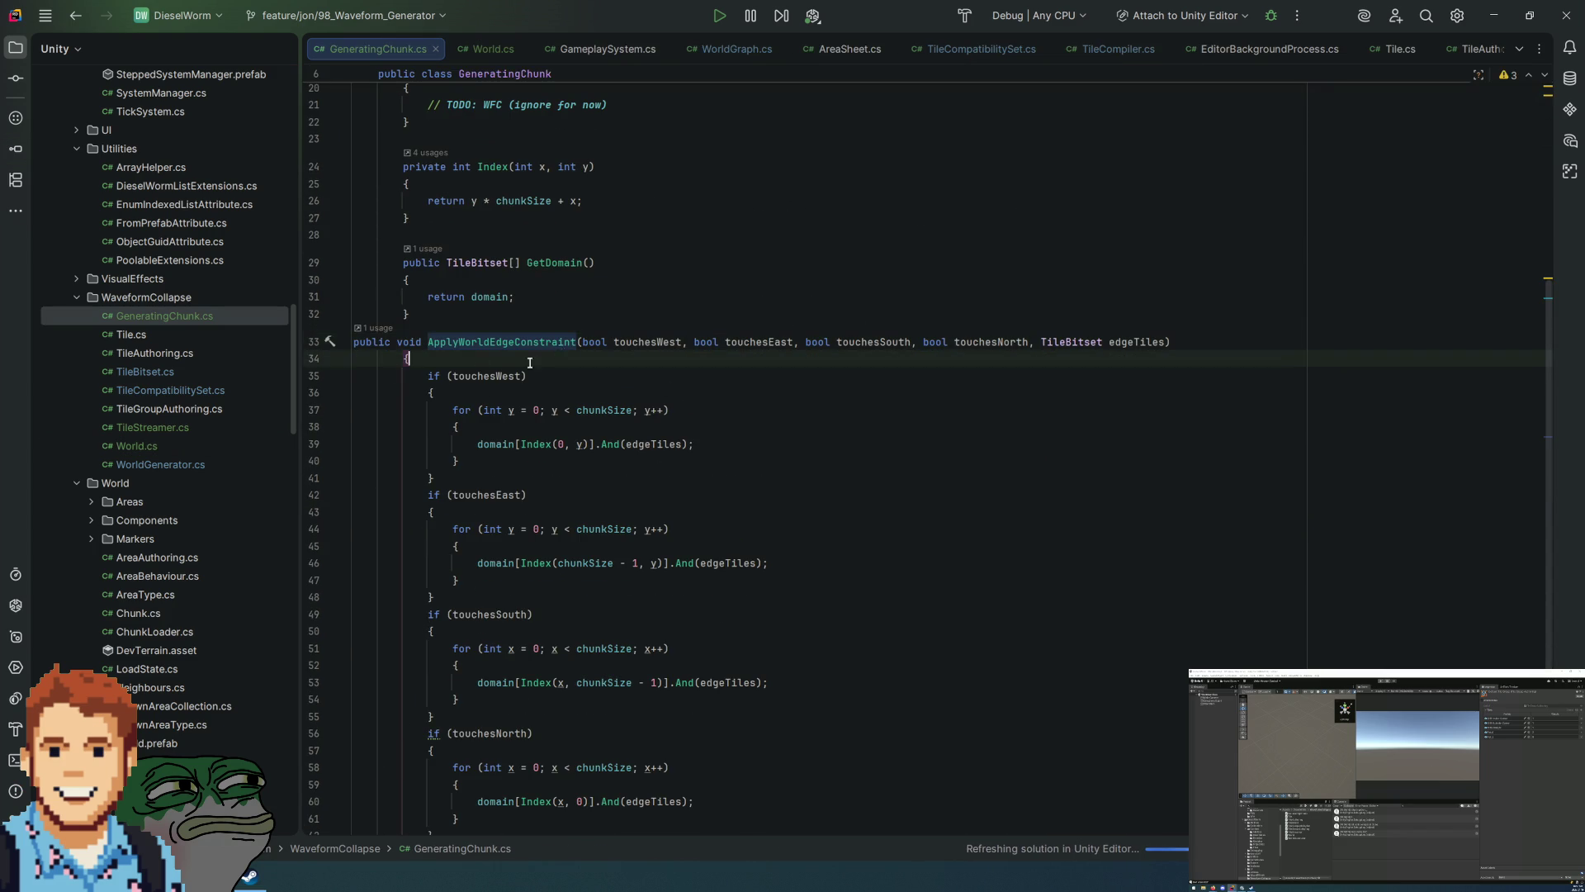
pyautogui.click(358, 342)
pyautogui.press('Tab')
pyautogui.press('Tab')
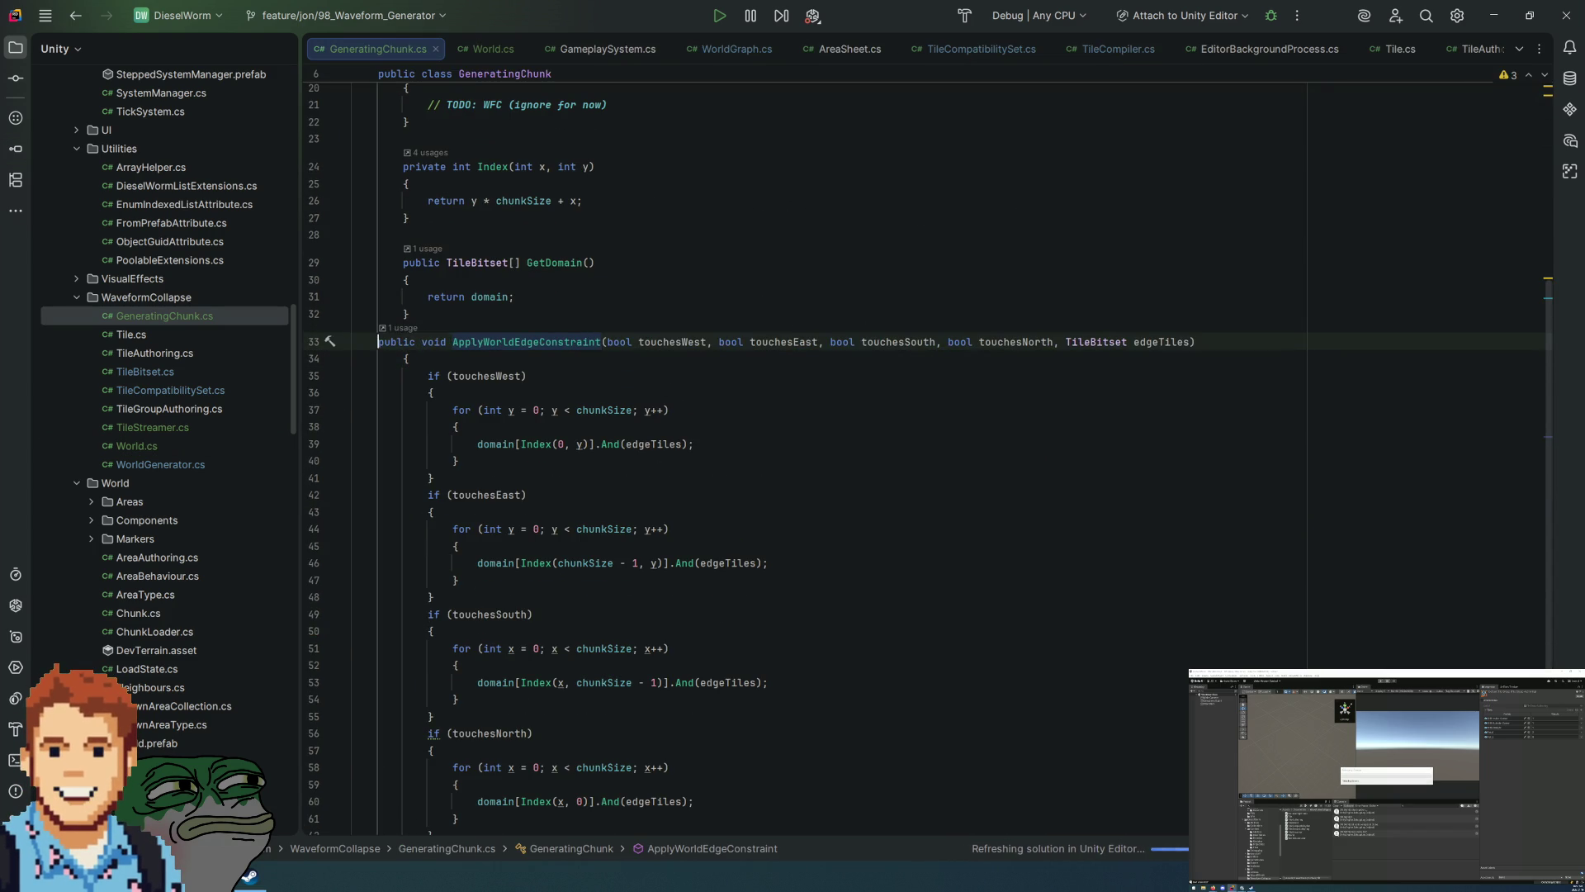
# Step: Review the west-edge branch of ApplyWorldEdgeConstraint, then go back to World.cs
pyautogui.click(868, 372)
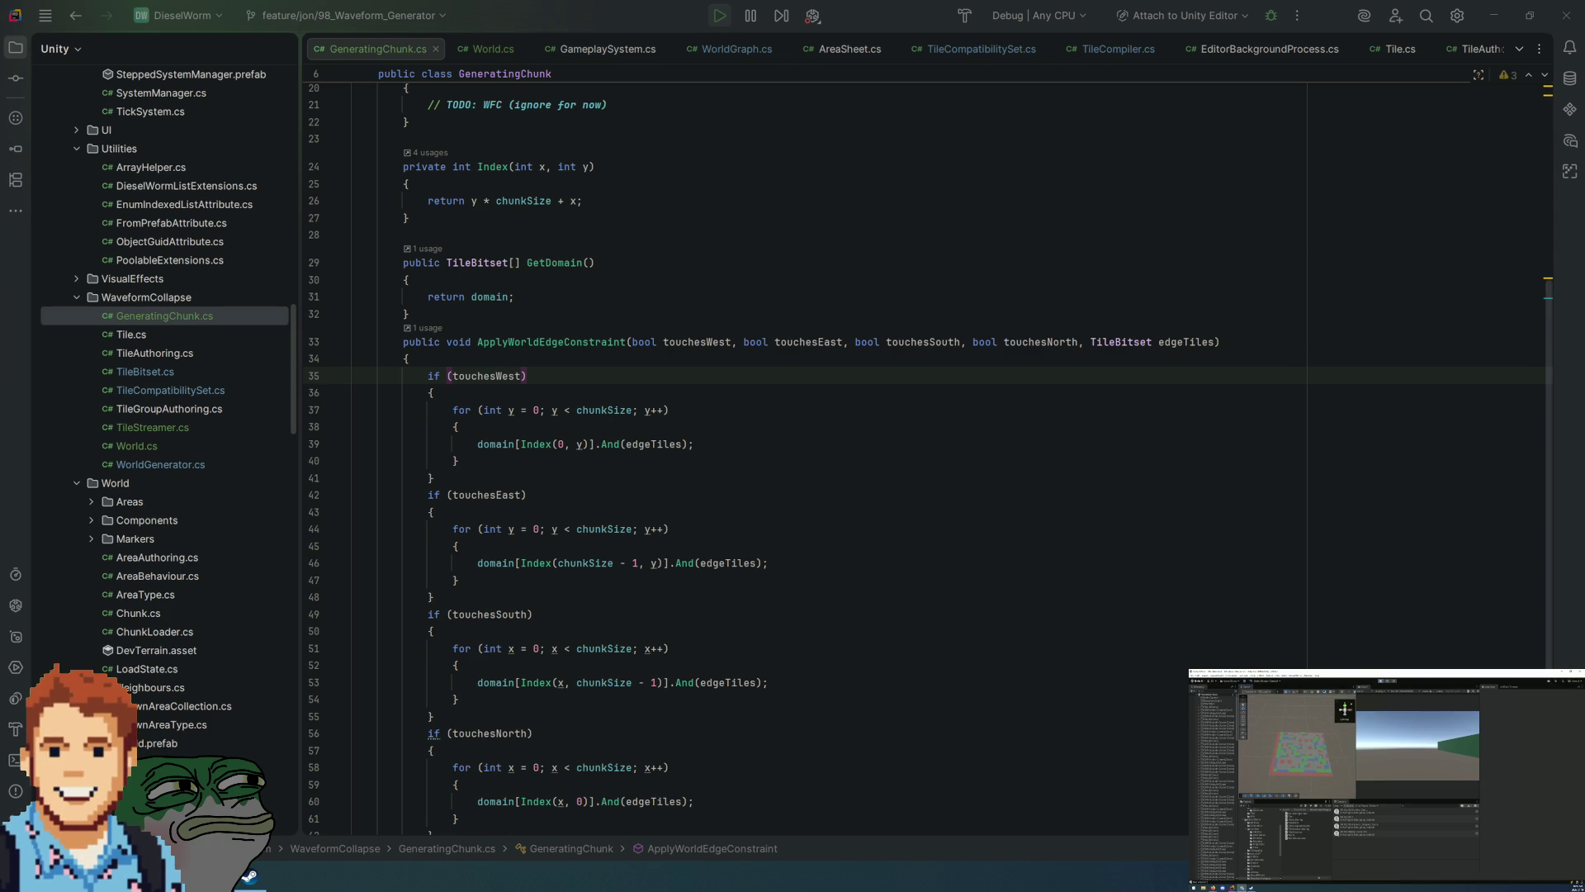
pyautogui.scroll(-2, 535, 276)
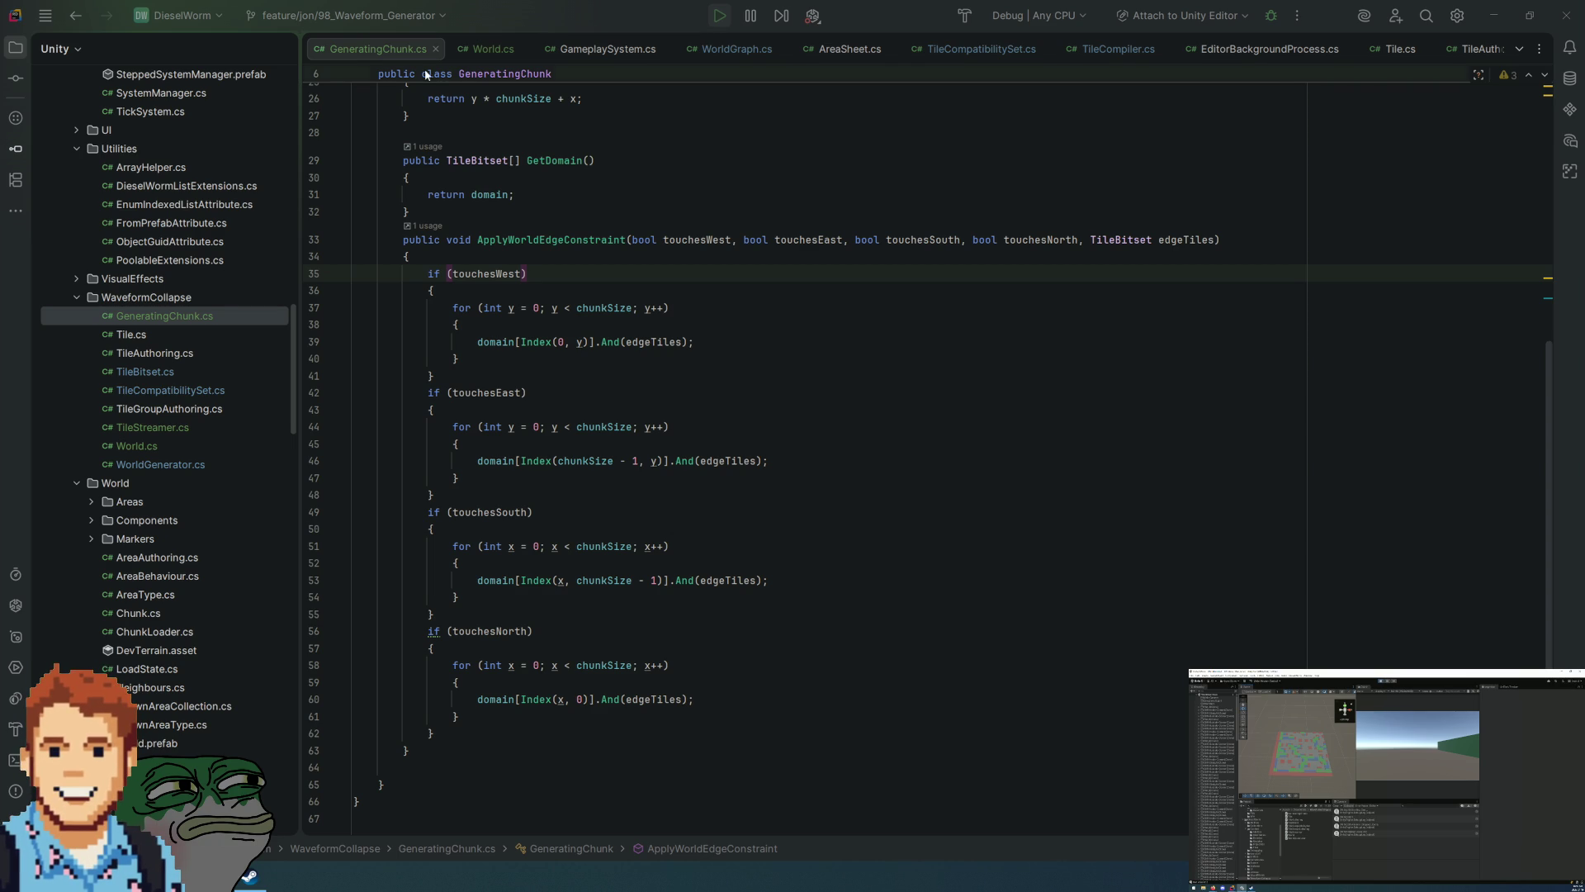
pyautogui.click(493, 50)
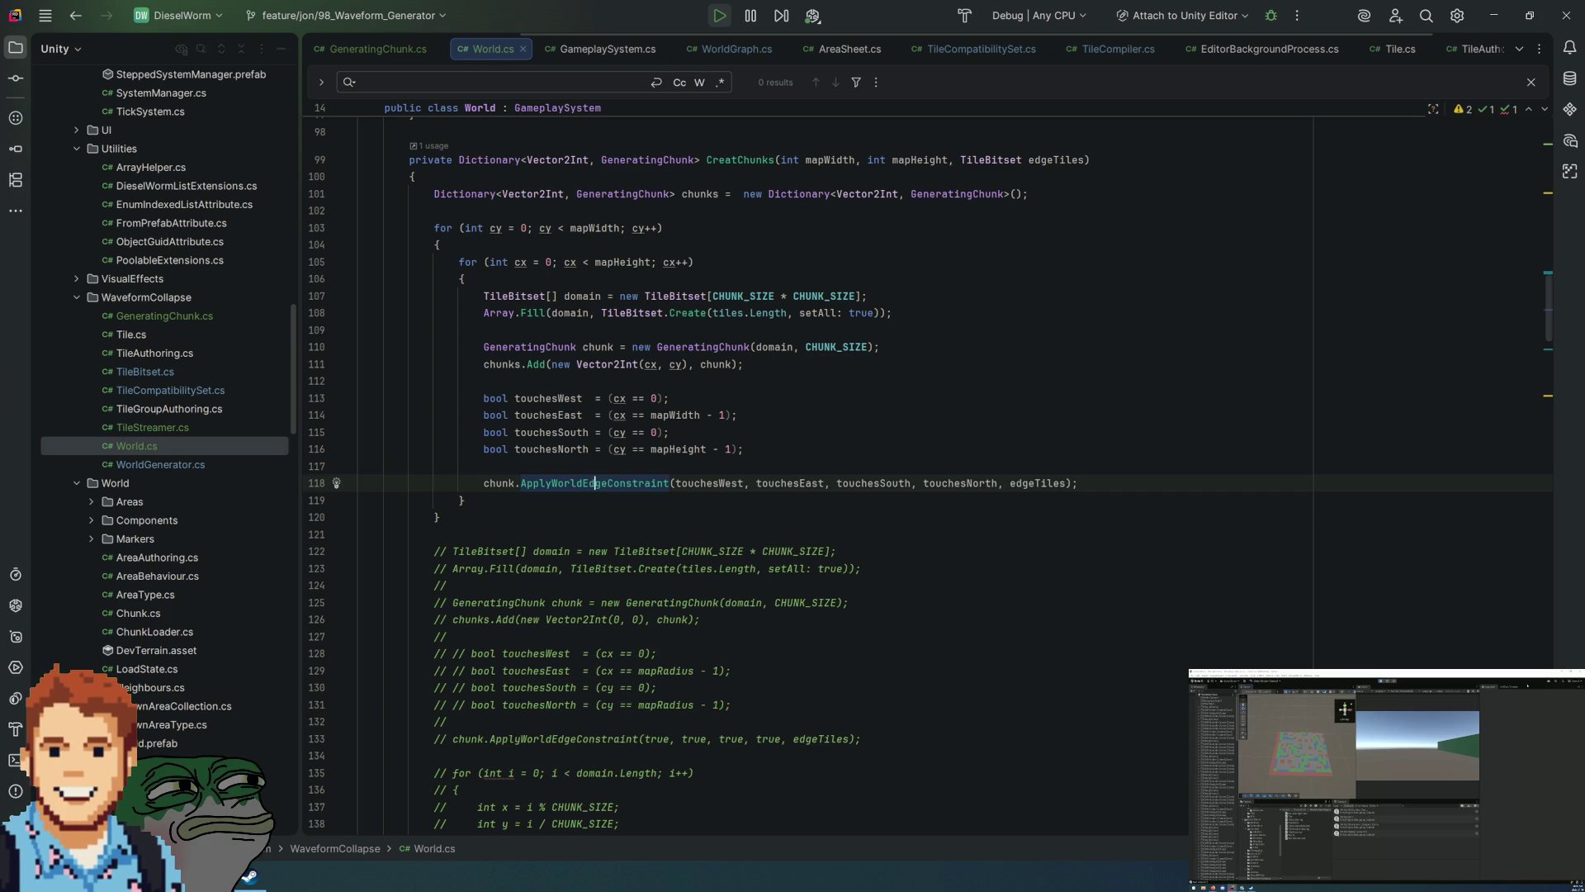
# Step: Check the ApplyWorldEdgeConstraint definition, then come back to the edge checks in World.cs
pyautogui.click(977, 464)
pyautogui.click(607, 482)
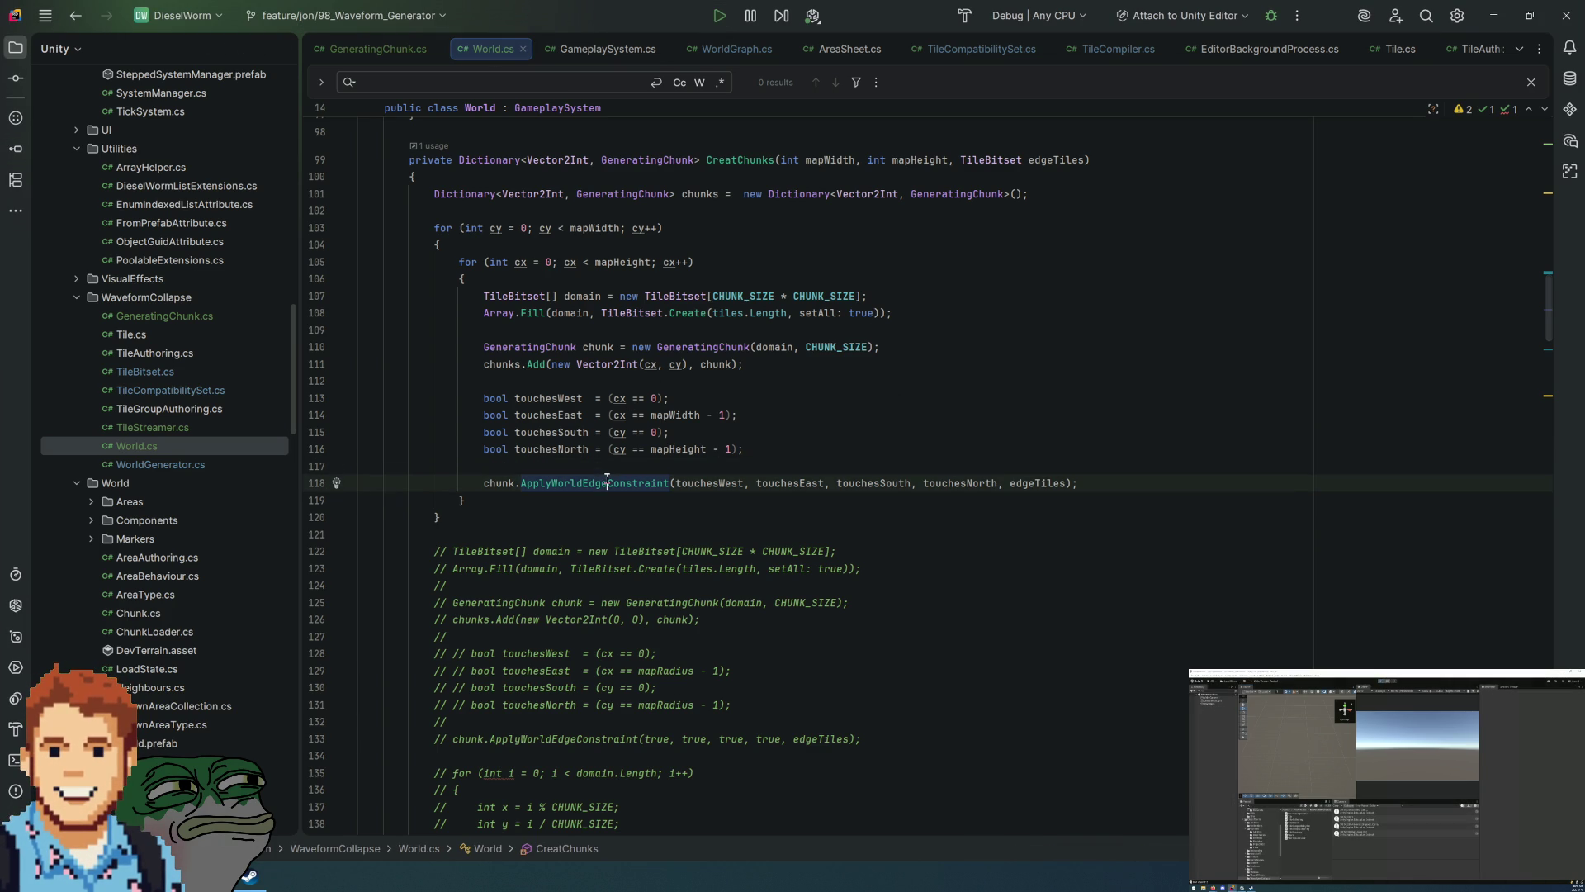
pyautogui.keyDown('ctrl'); pyautogui.click(608, 481); pyautogui.keyUp('ctrl')
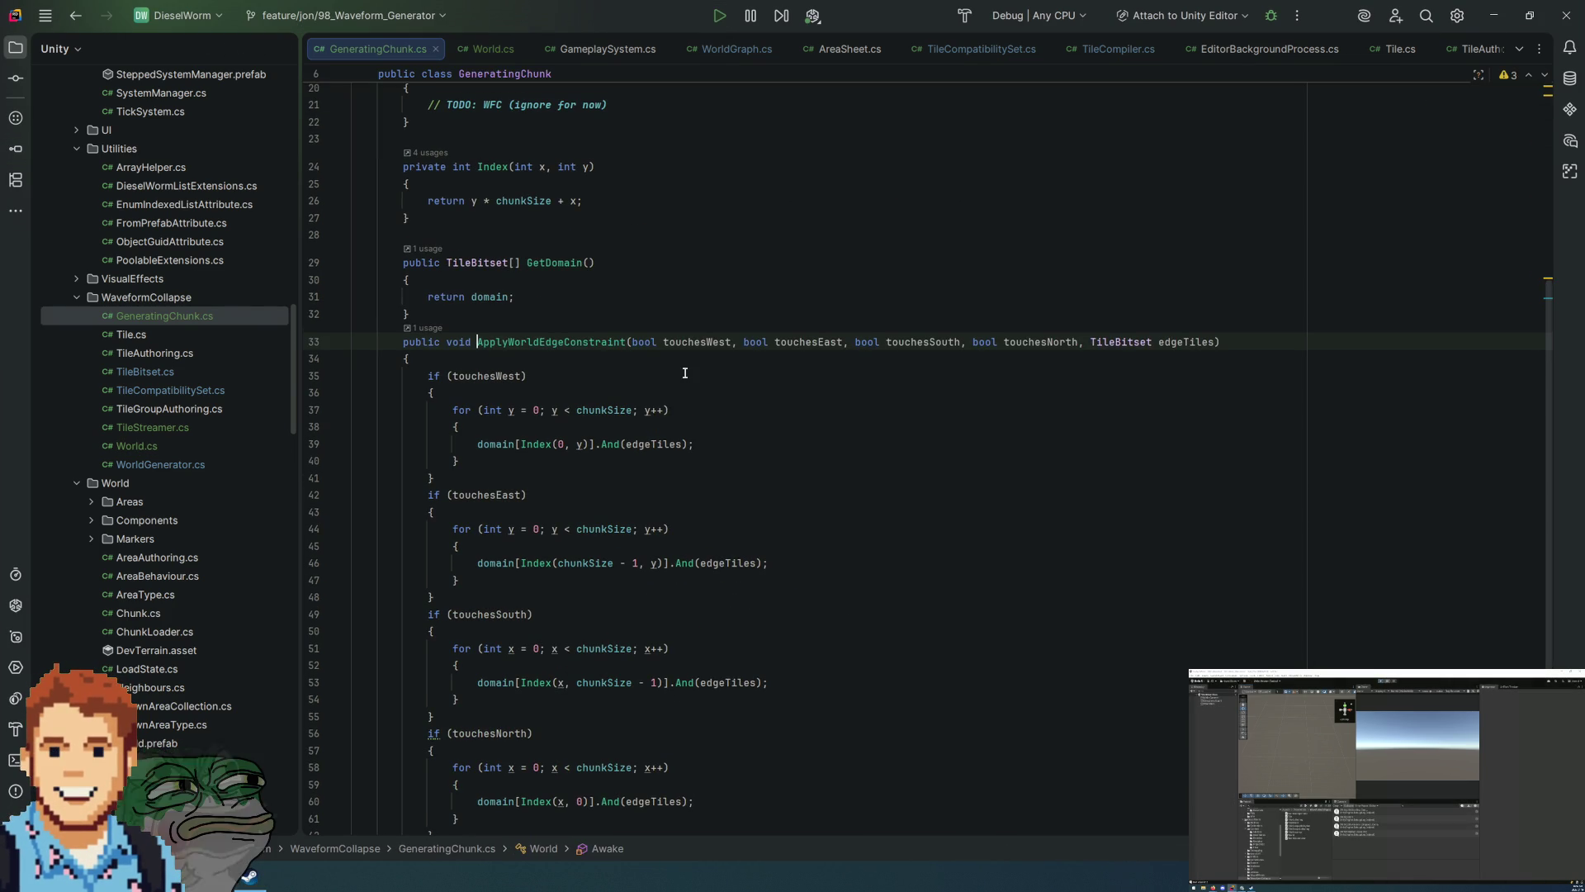
pyautogui.click(503, 38)
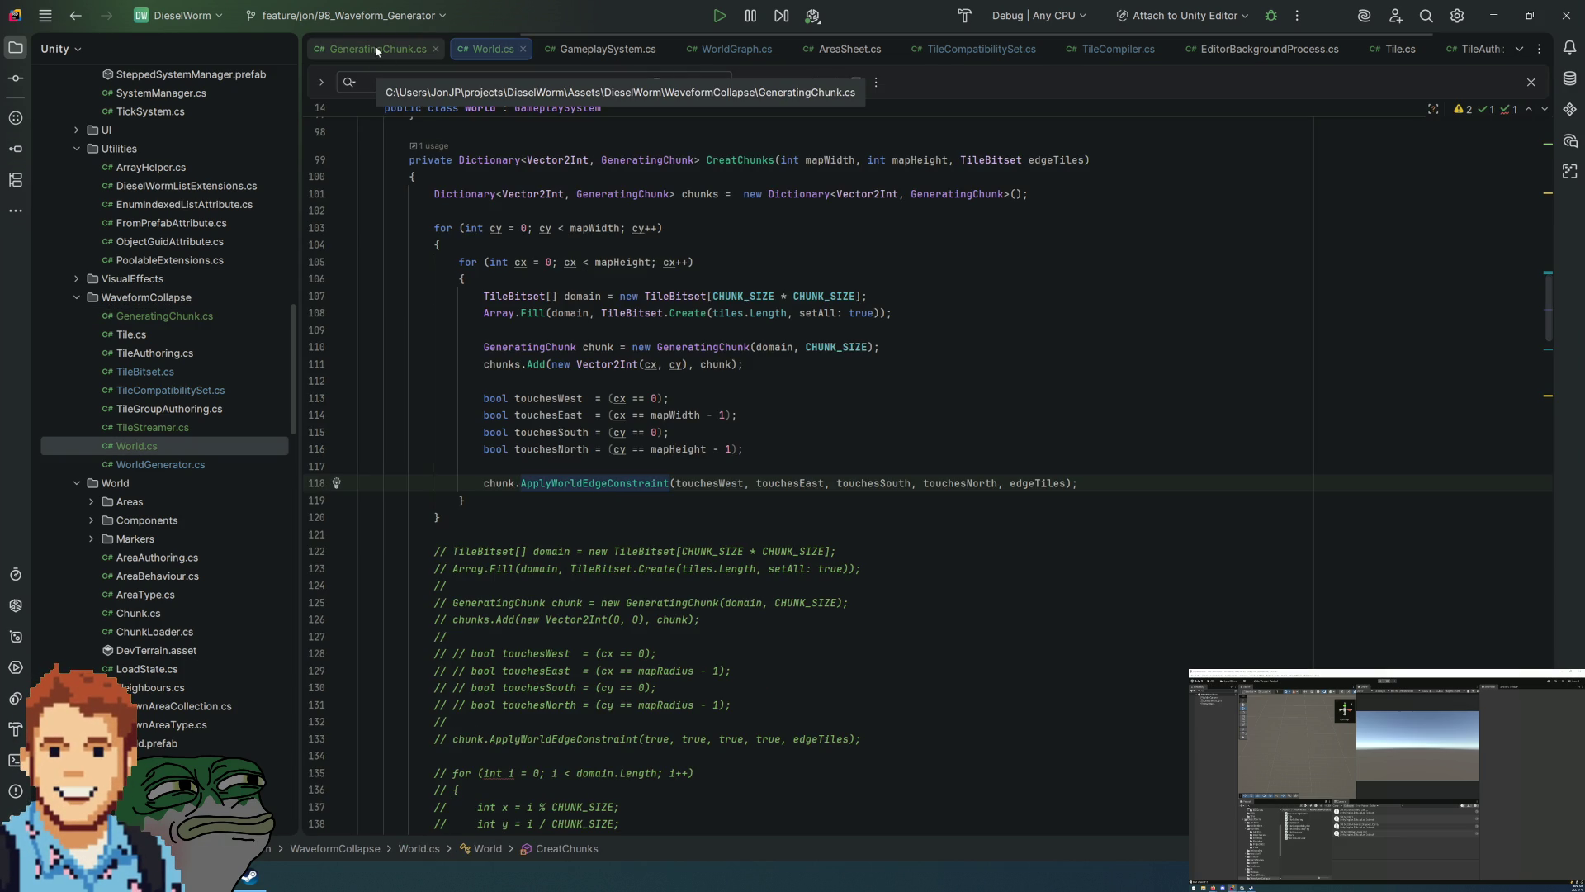
pyautogui.click(656, 432)
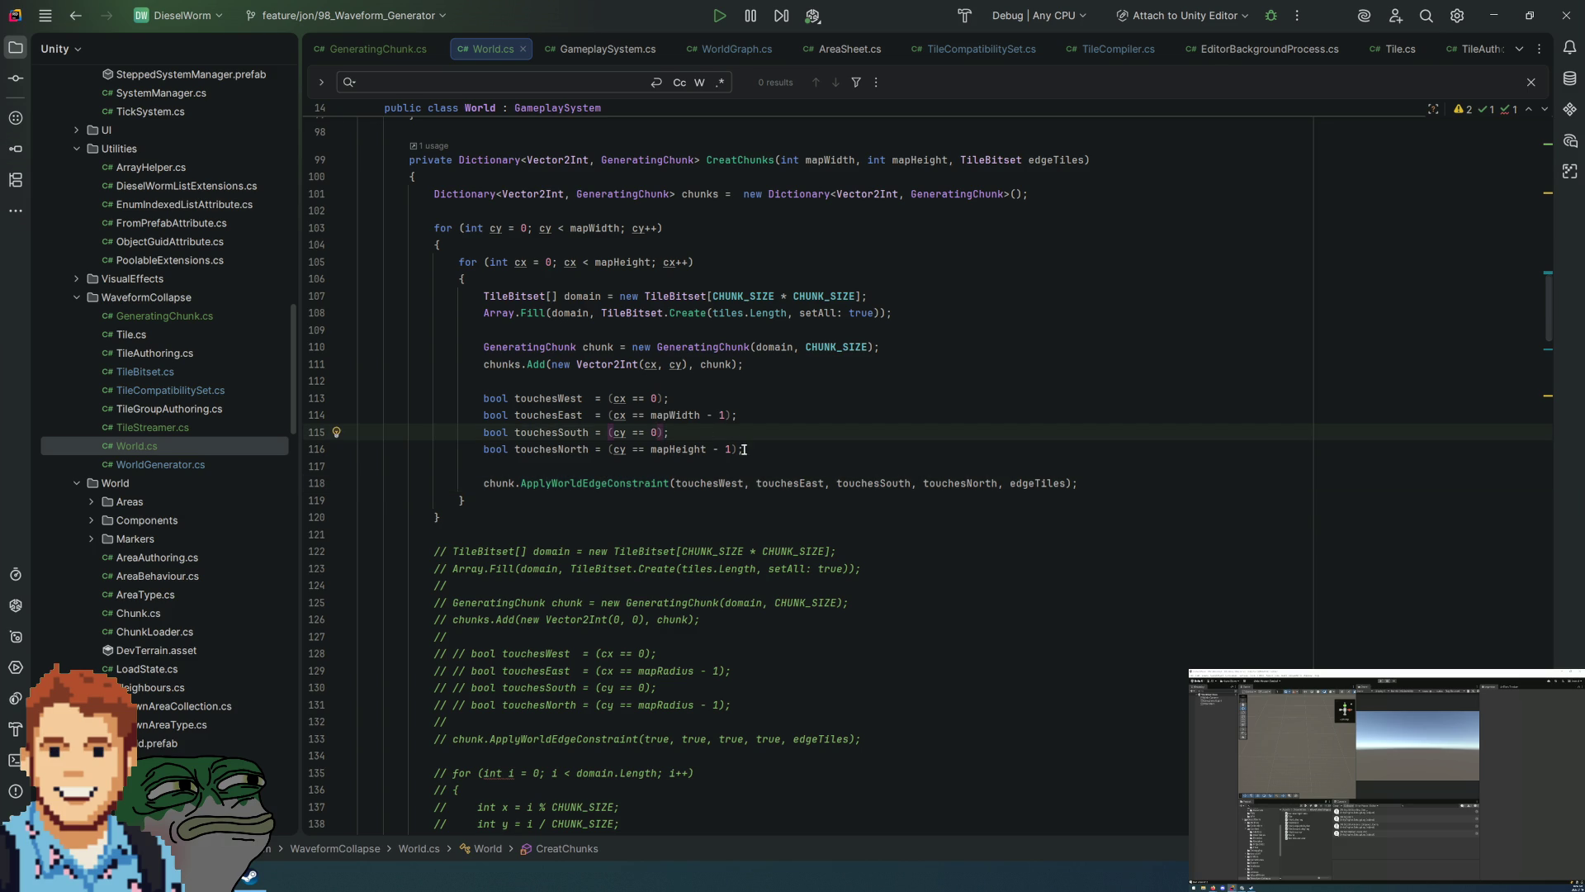
# Step: Swap the bounds so touchesSouth compares to mapHeight - 1 and touchesNorth compares to 0
pyautogui.moveTo(727, 450); pyautogui.dragTo(651, 449)
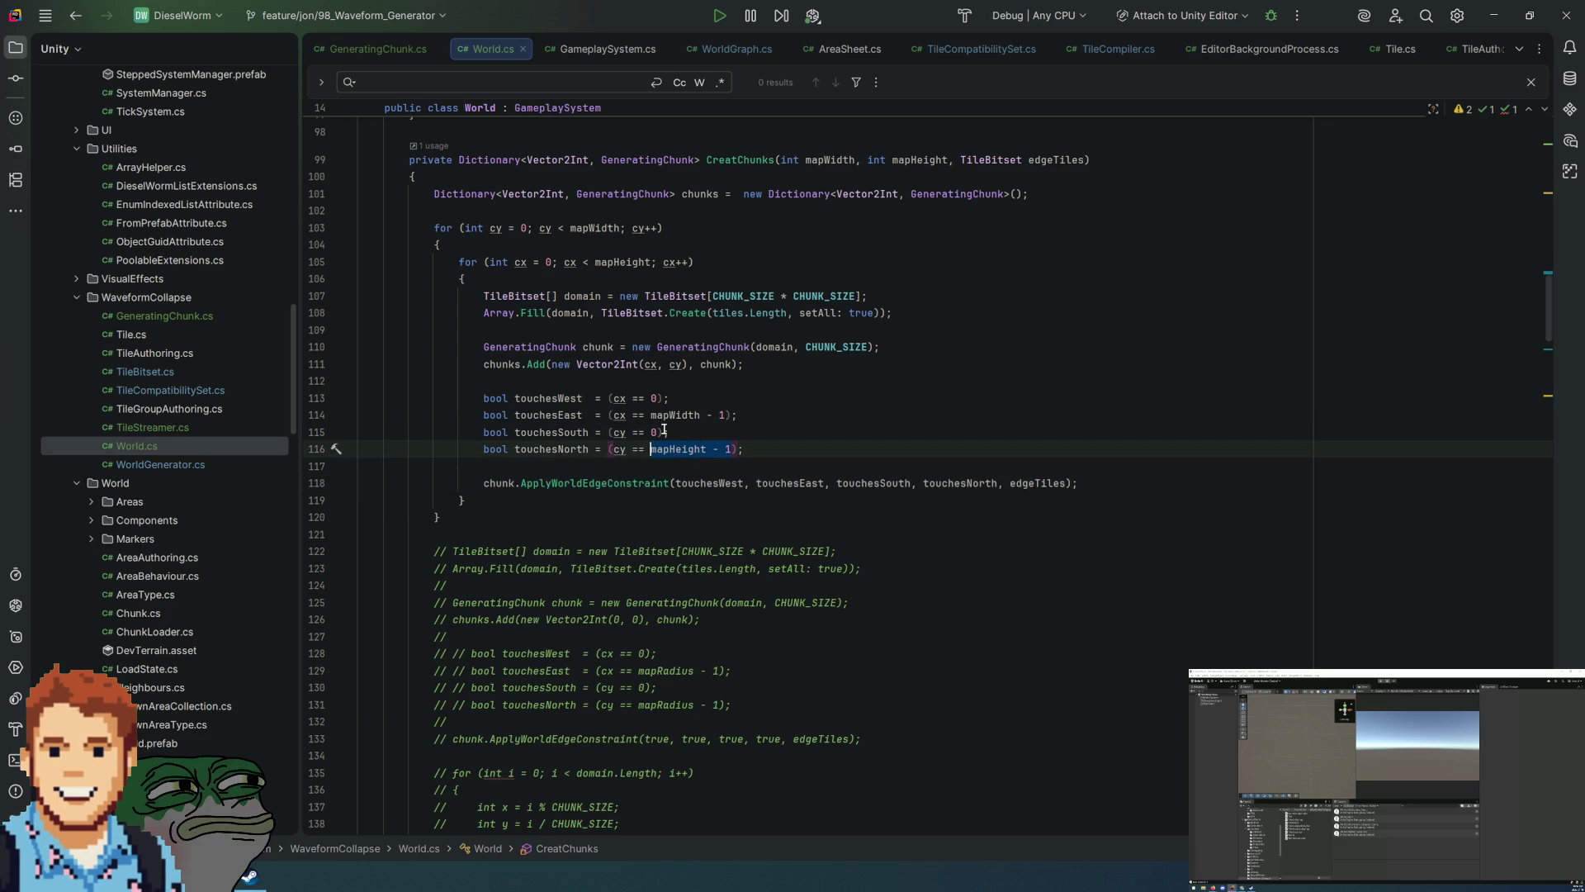
pyautogui.hotkey('ctrl', 'x')
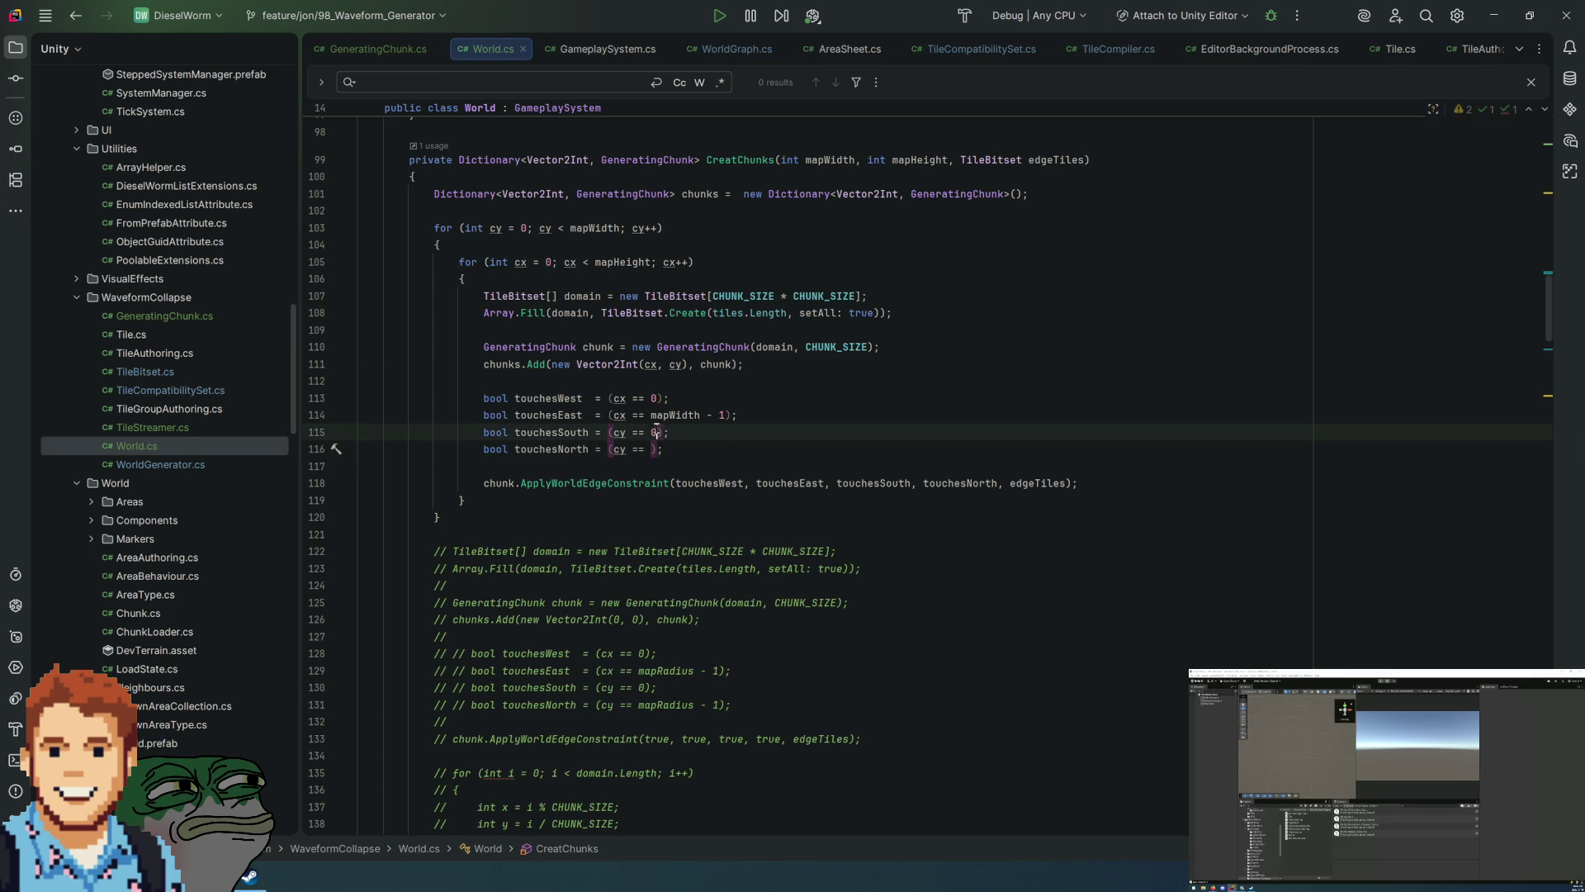
pyautogui.doubleClick(654, 432)
pyautogui.hotkey('ctrl', 'v')
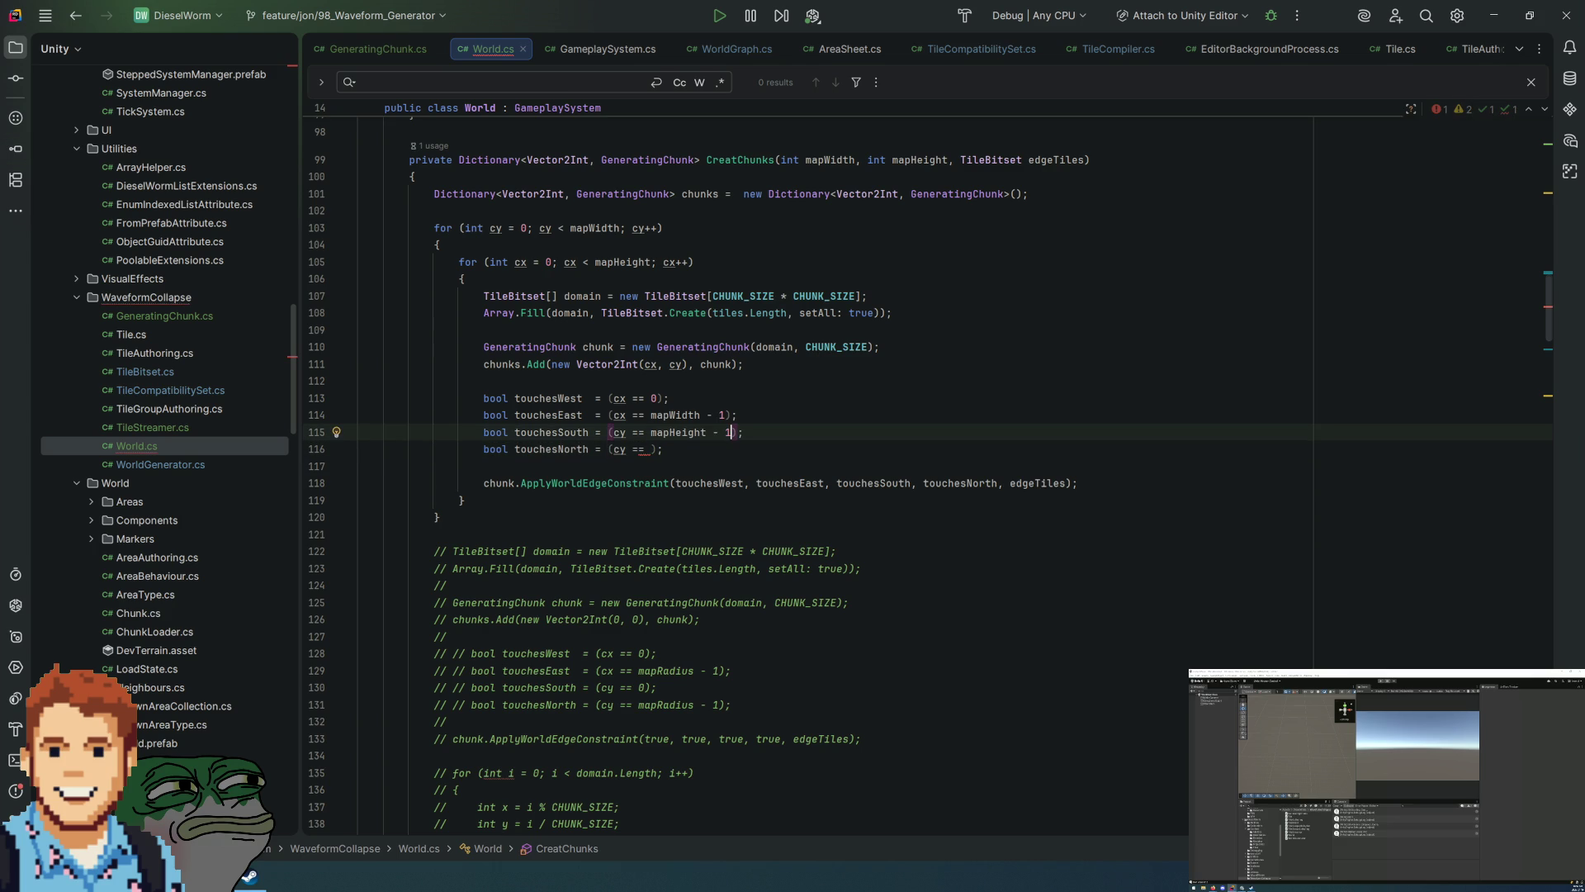
pyautogui.click(650, 449)
pyautogui.write('0')
pyautogui.click(806, 407)
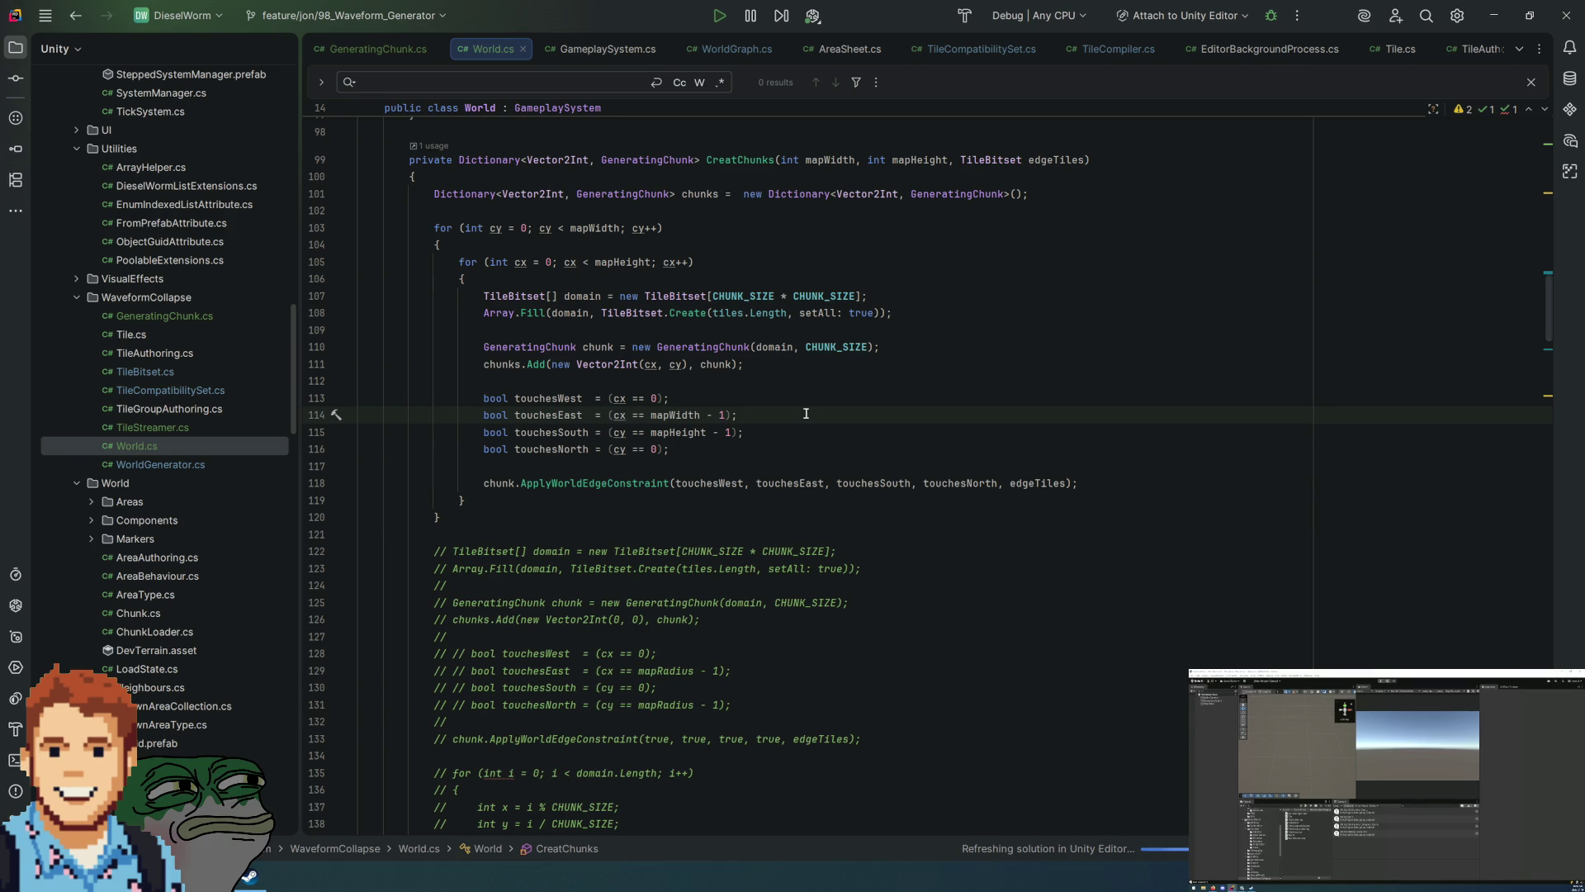
# Step: Verify the north-edge row index in the ApplyWorldEdgeConstraint declaration, then navigate back to the call
pyautogui.click(582, 449)
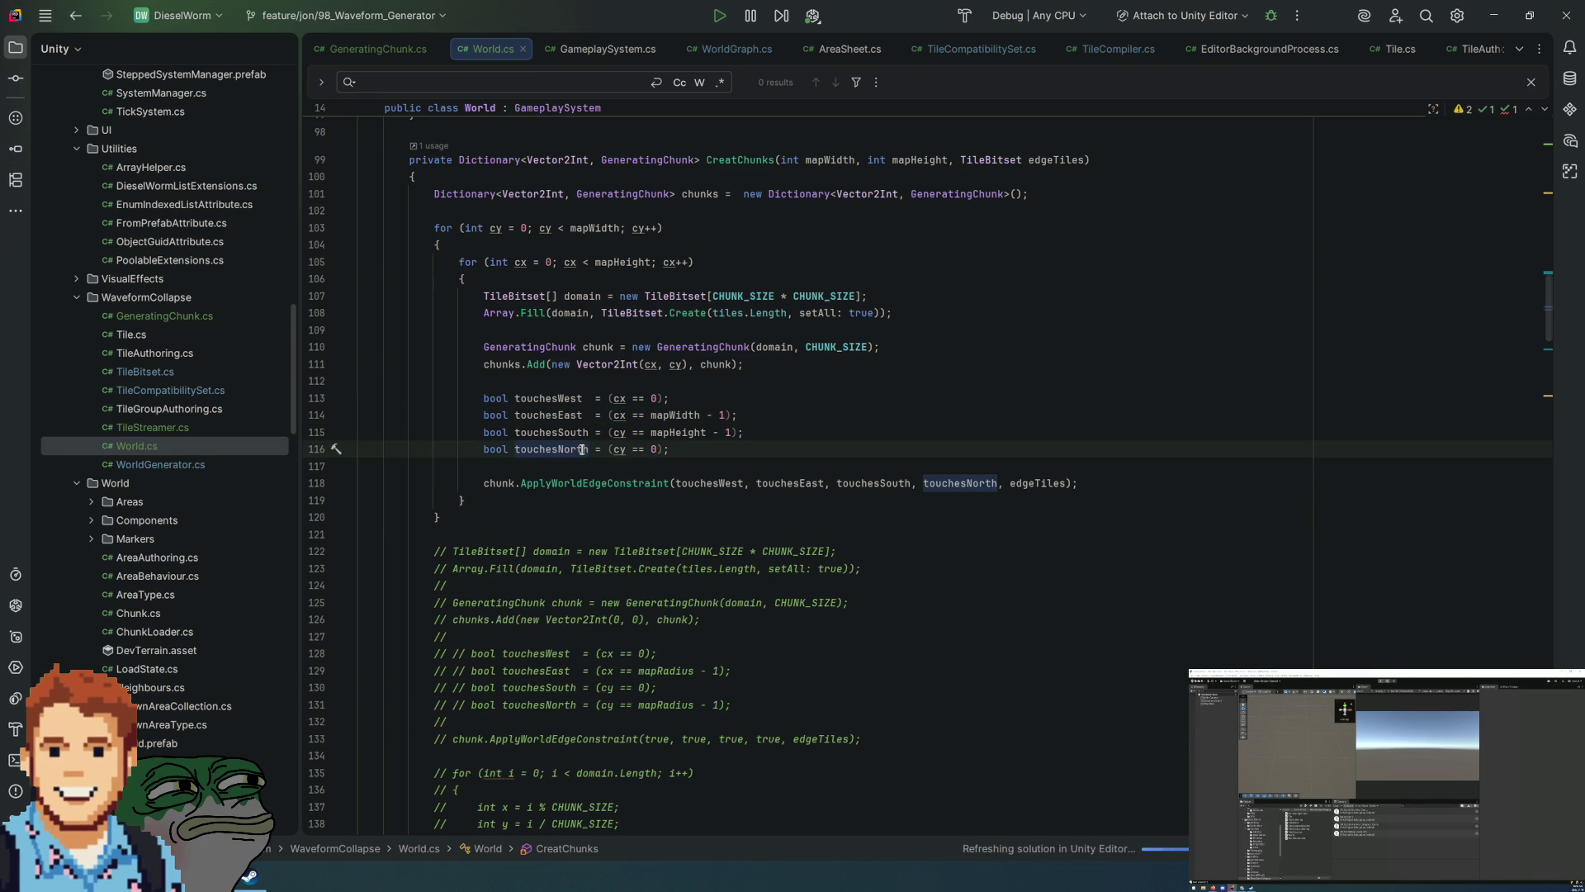
pyautogui.keyDown('ctrl'); pyautogui.click(613, 476); pyautogui.keyUp('ctrl')
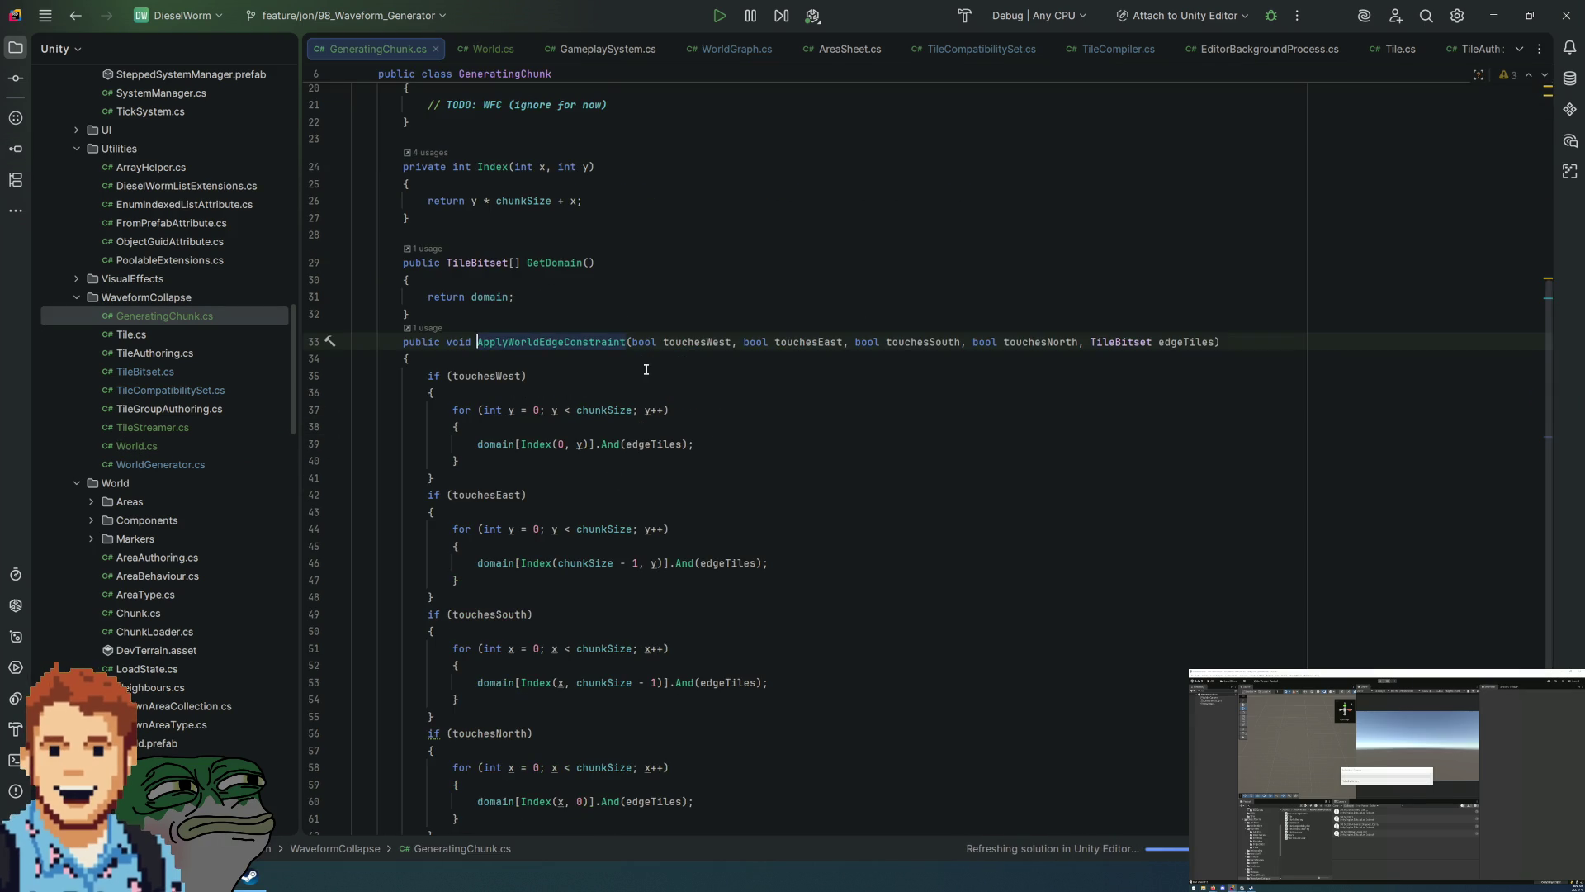
pyautogui.scroll(-2, 652, 373)
pyautogui.click(580, 623)
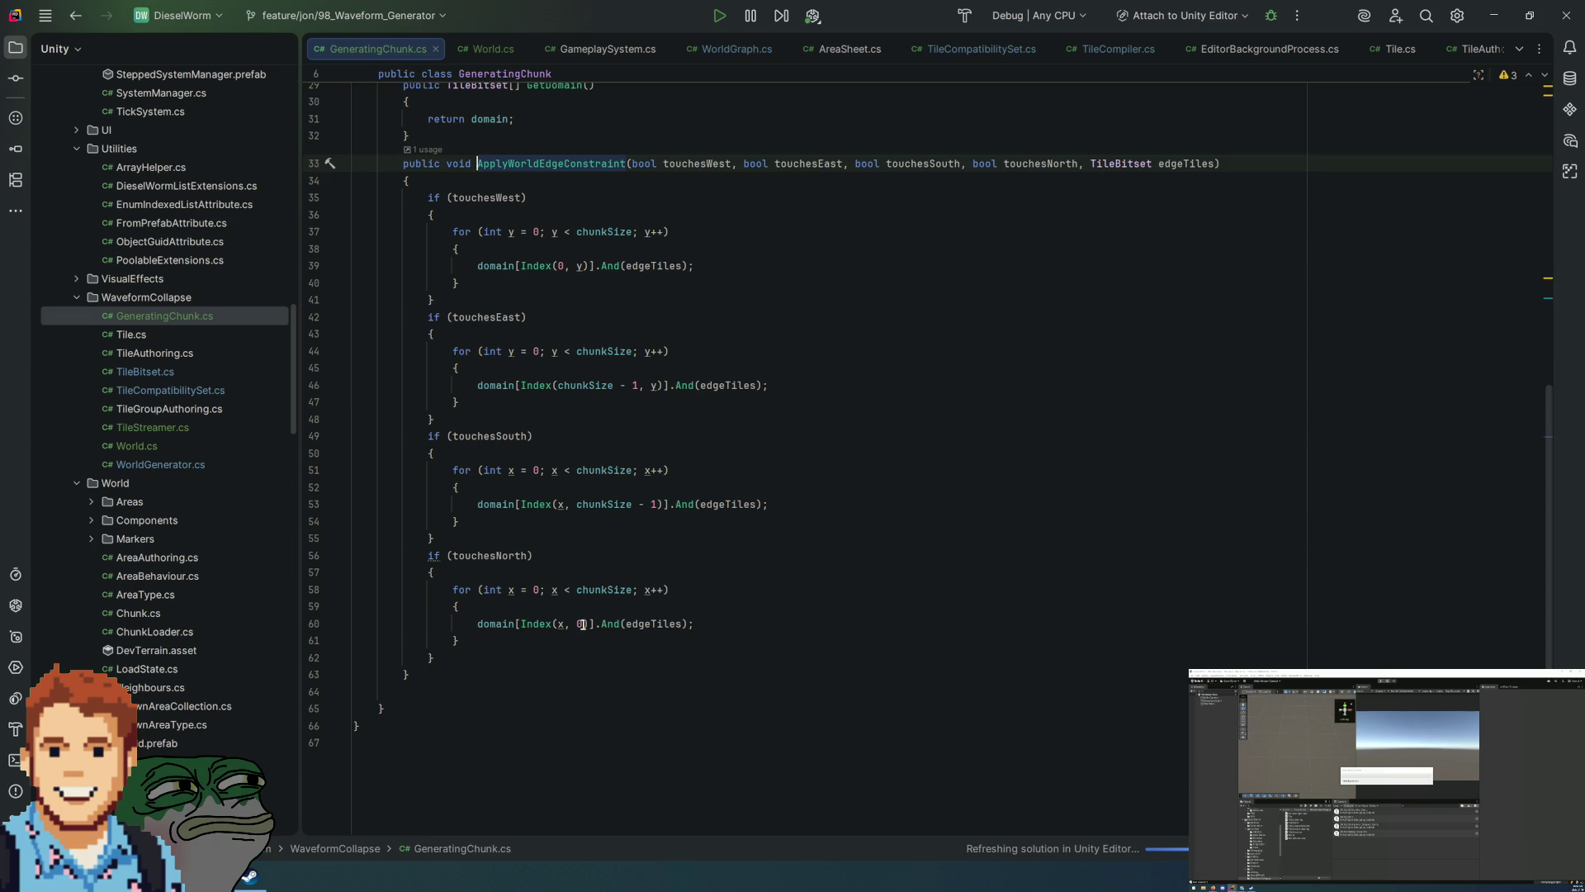
pyautogui.scroll(1, 835, 561)
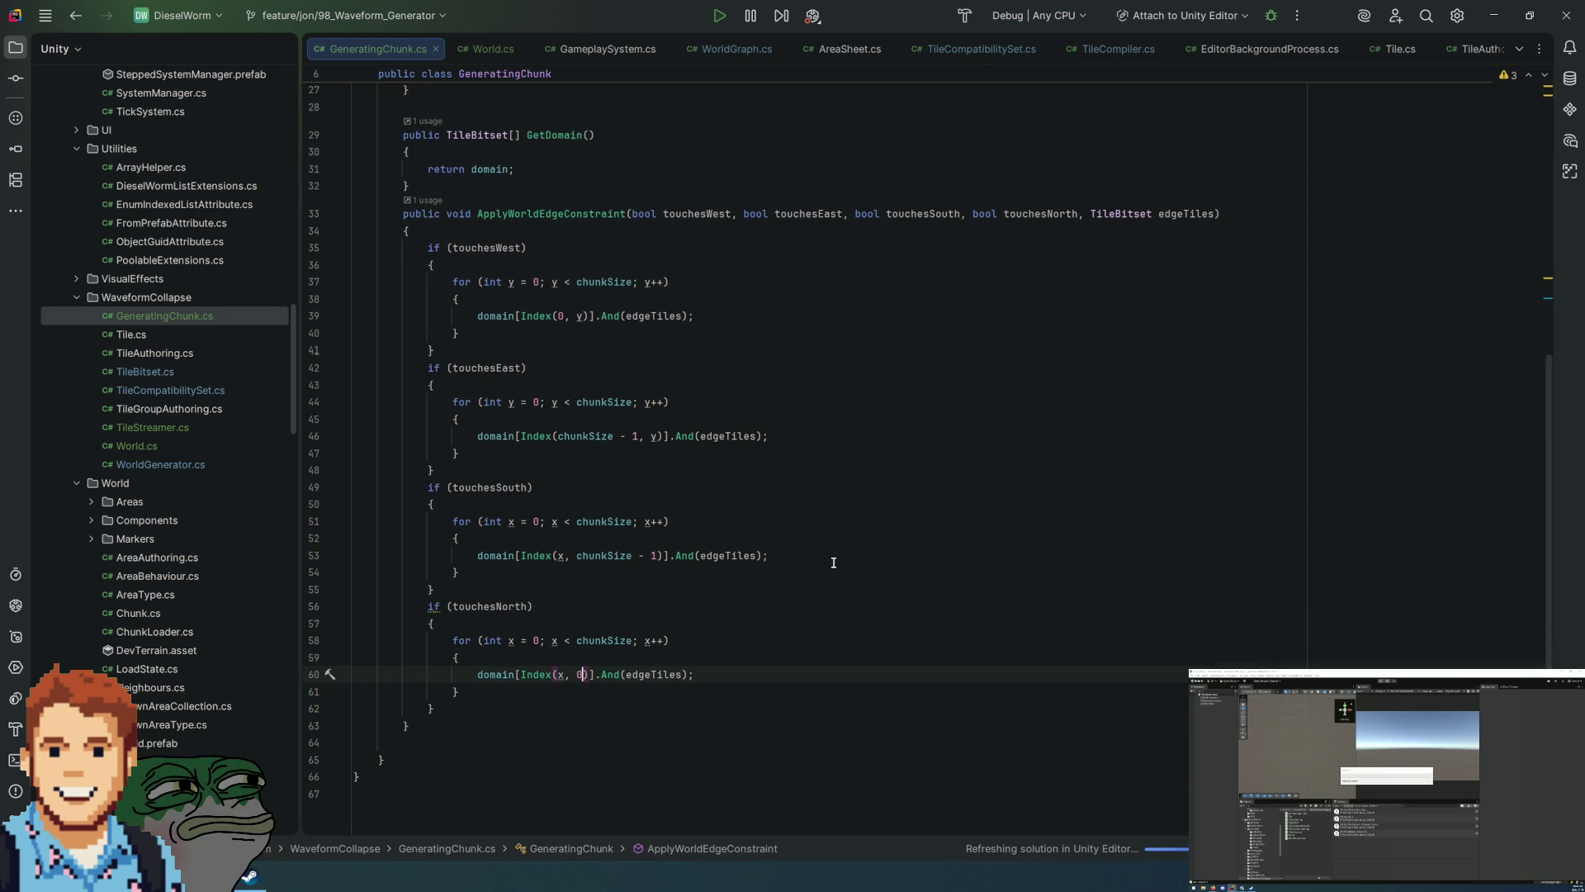
pyautogui.click(75, 15)
pyautogui.click(75, 15)
pyautogui.click(75, 15)
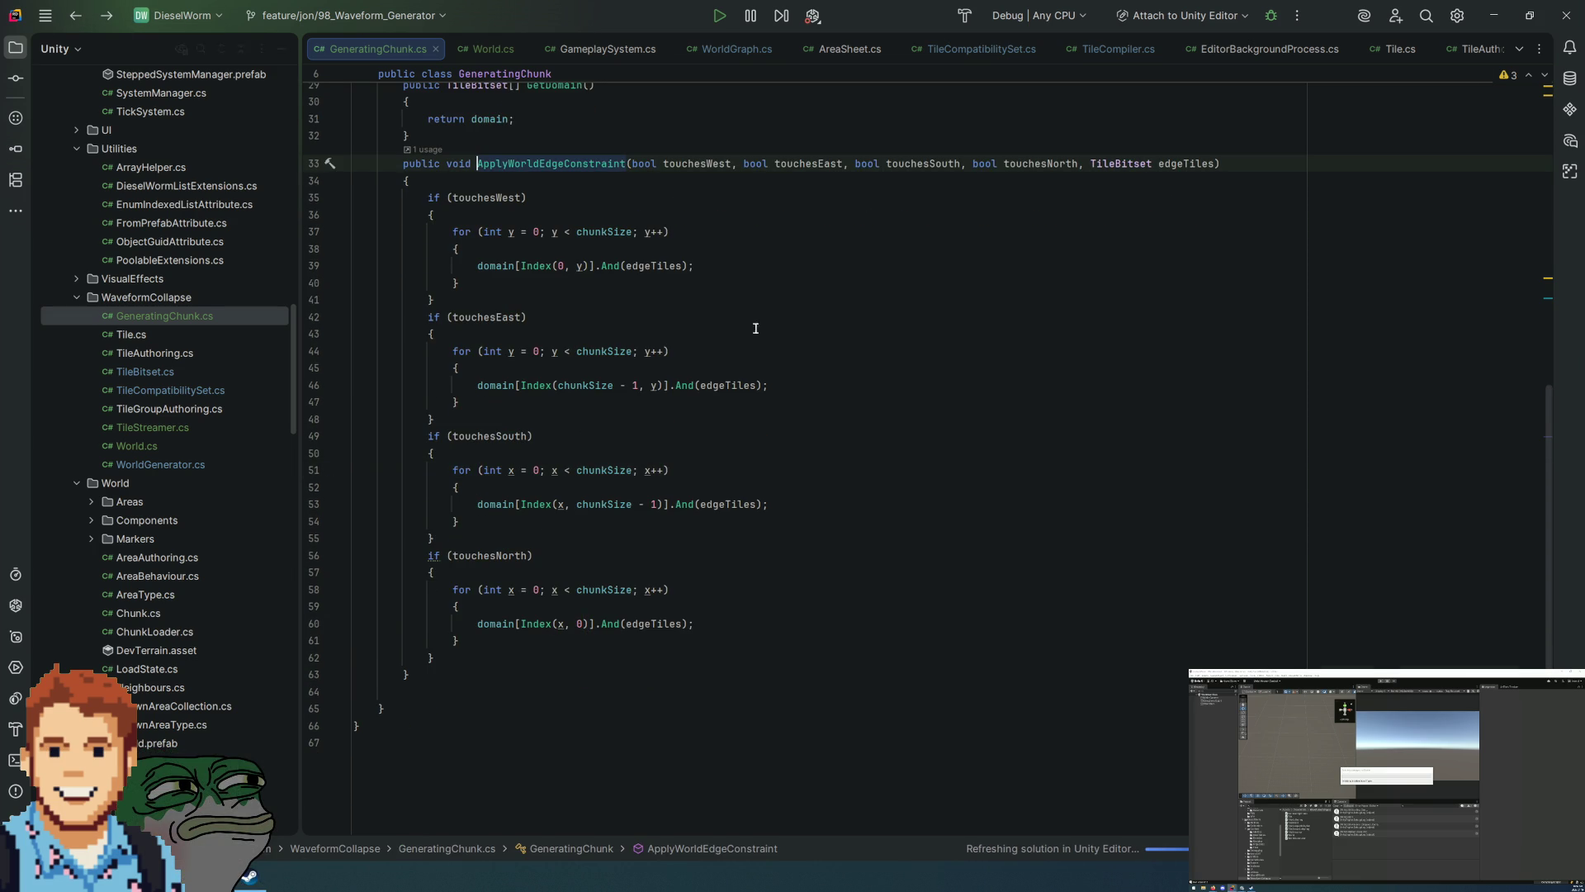
pyautogui.click(75, 15)
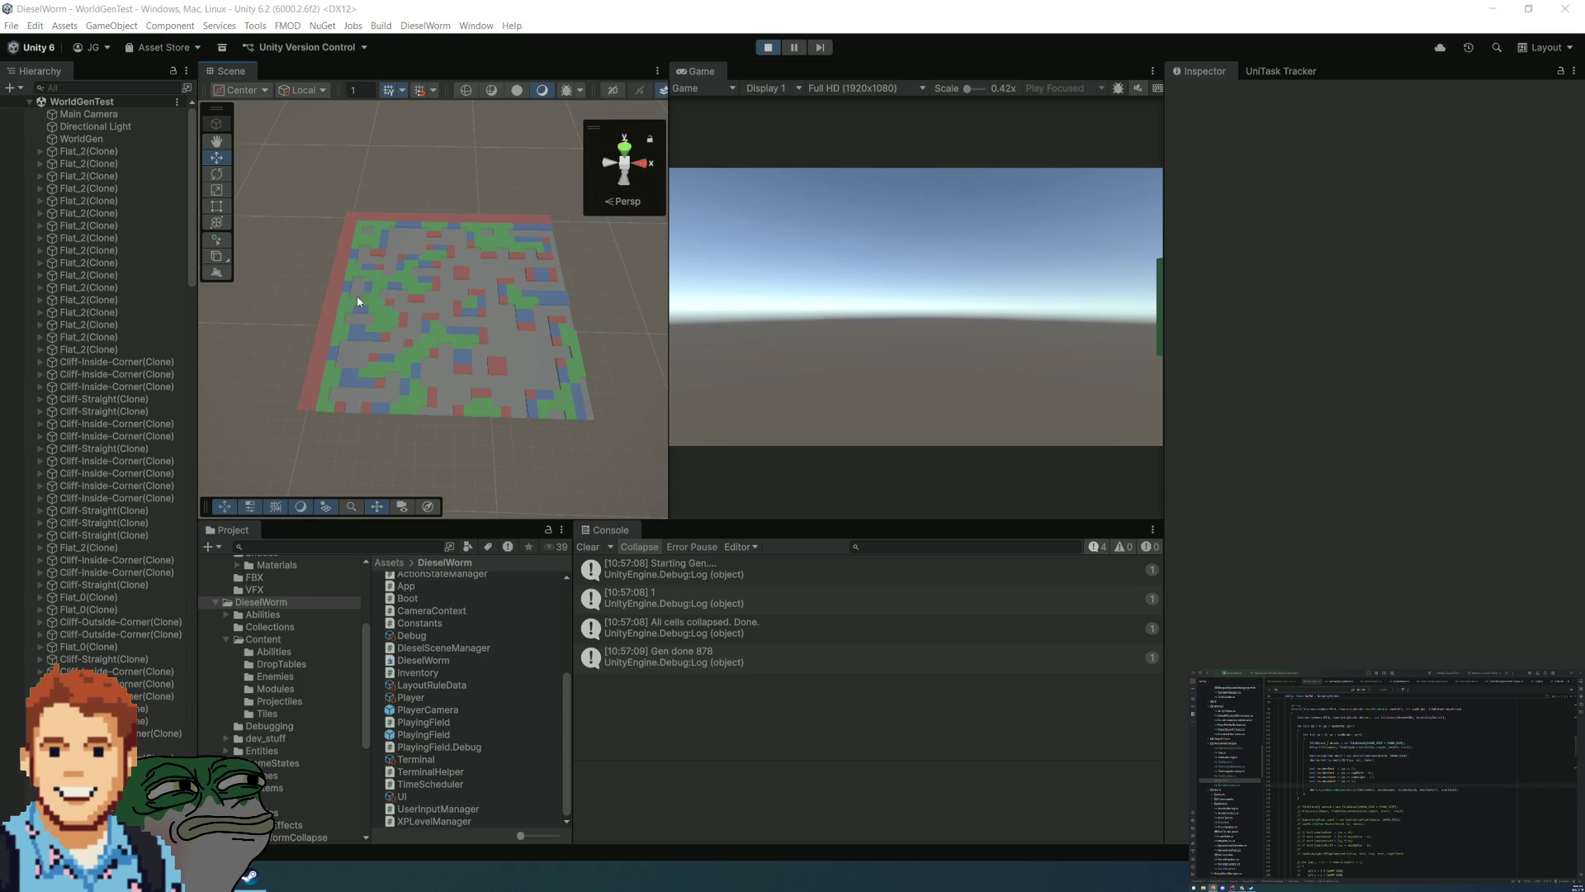
pyautogui.moveTo(381, 333)
pyautogui.mouseDown()
pyautogui.moveTo(407, 308)
pyautogui.moveTo(384, 318)
pyautogui.mouseUp()
pyautogui.scroll(-5, 384, 318)
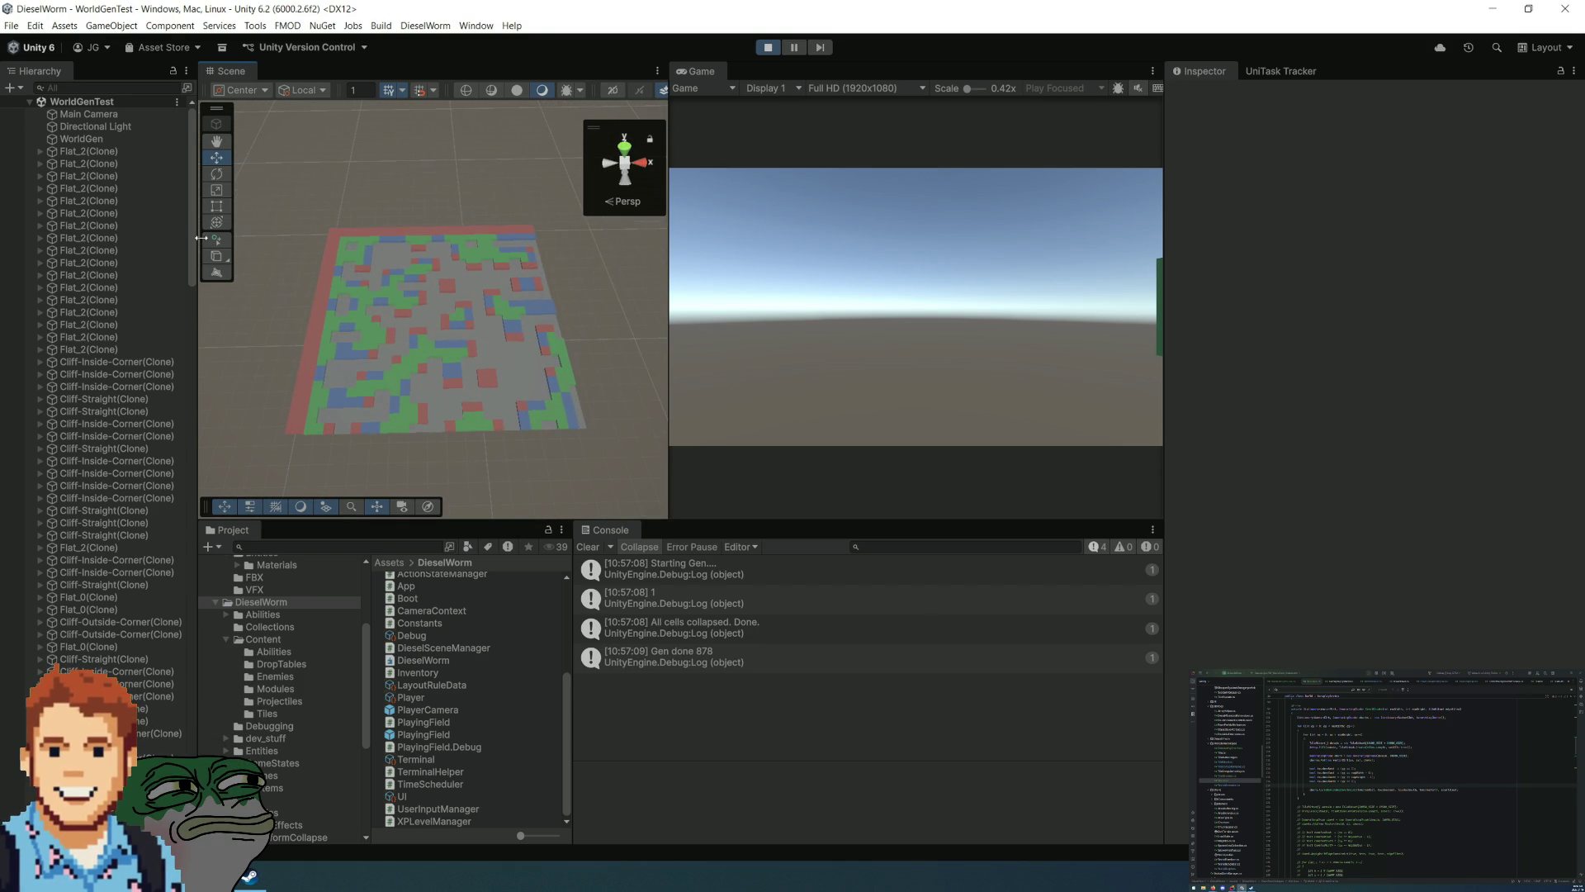
pyautogui.moveTo(191, 240)
pyautogui.mouseDown()
pyautogui.moveTo(180, 596)
pyautogui.moveTo(216, 612)
pyautogui.moveTo(265, 66)
pyautogui.mouseUp()
pyautogui.click(362, 431)
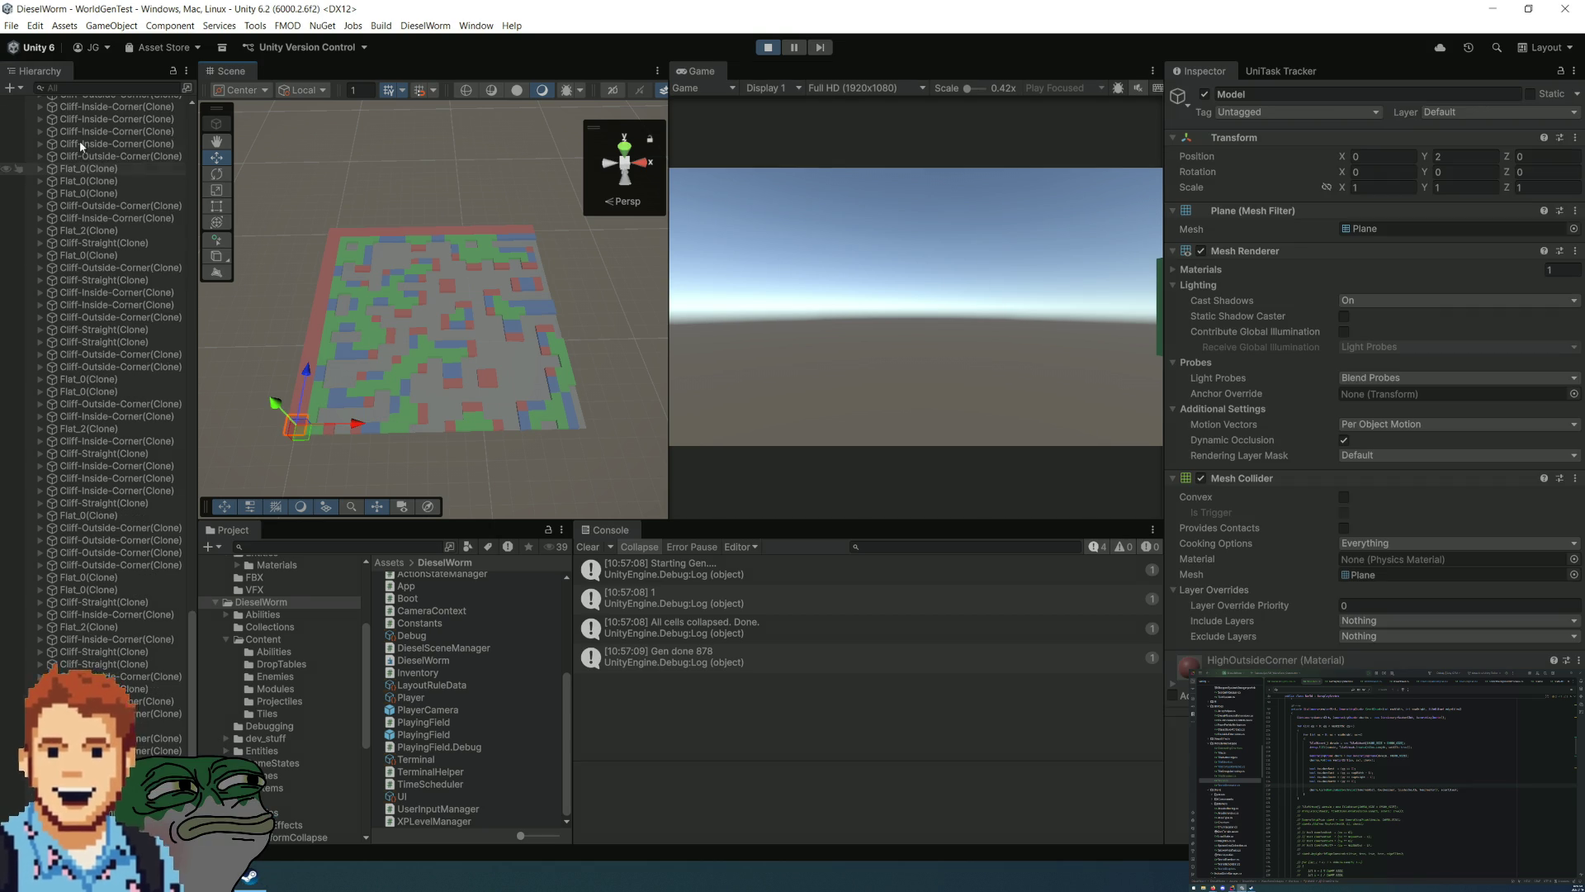
# Step: Step through the Flat_2(Clone) tiles' Transform positions, ending on the clone at X 150
pyautogui.scroll(10, 152, 366)
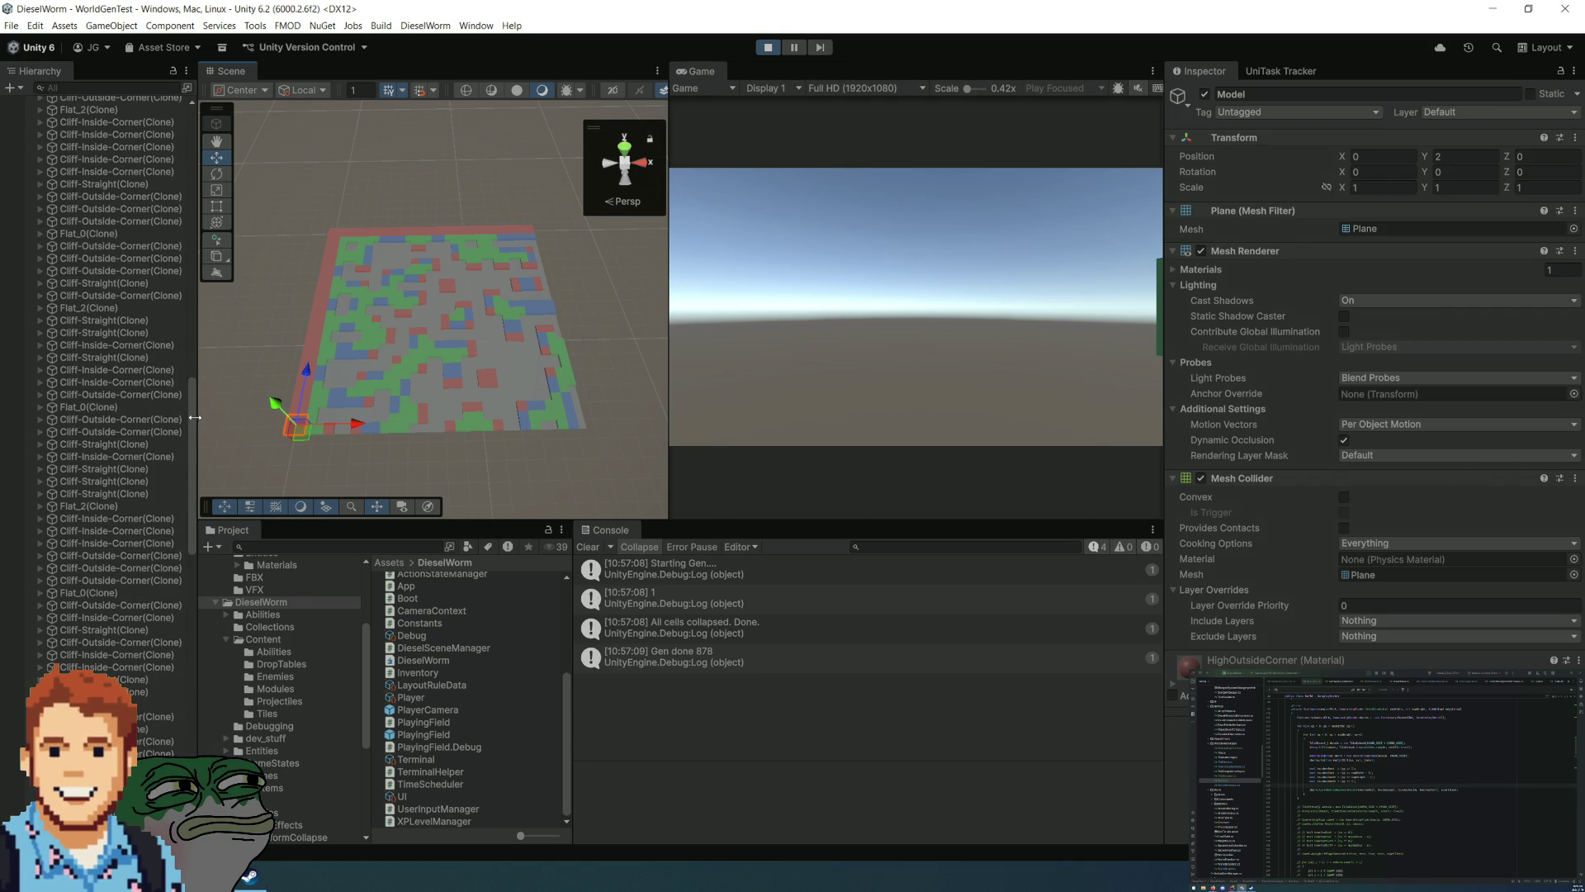
pyautogui.moveTo(183, 373); pyautogui.dragTo(186, 112)
pyautogui.click(119, 152)
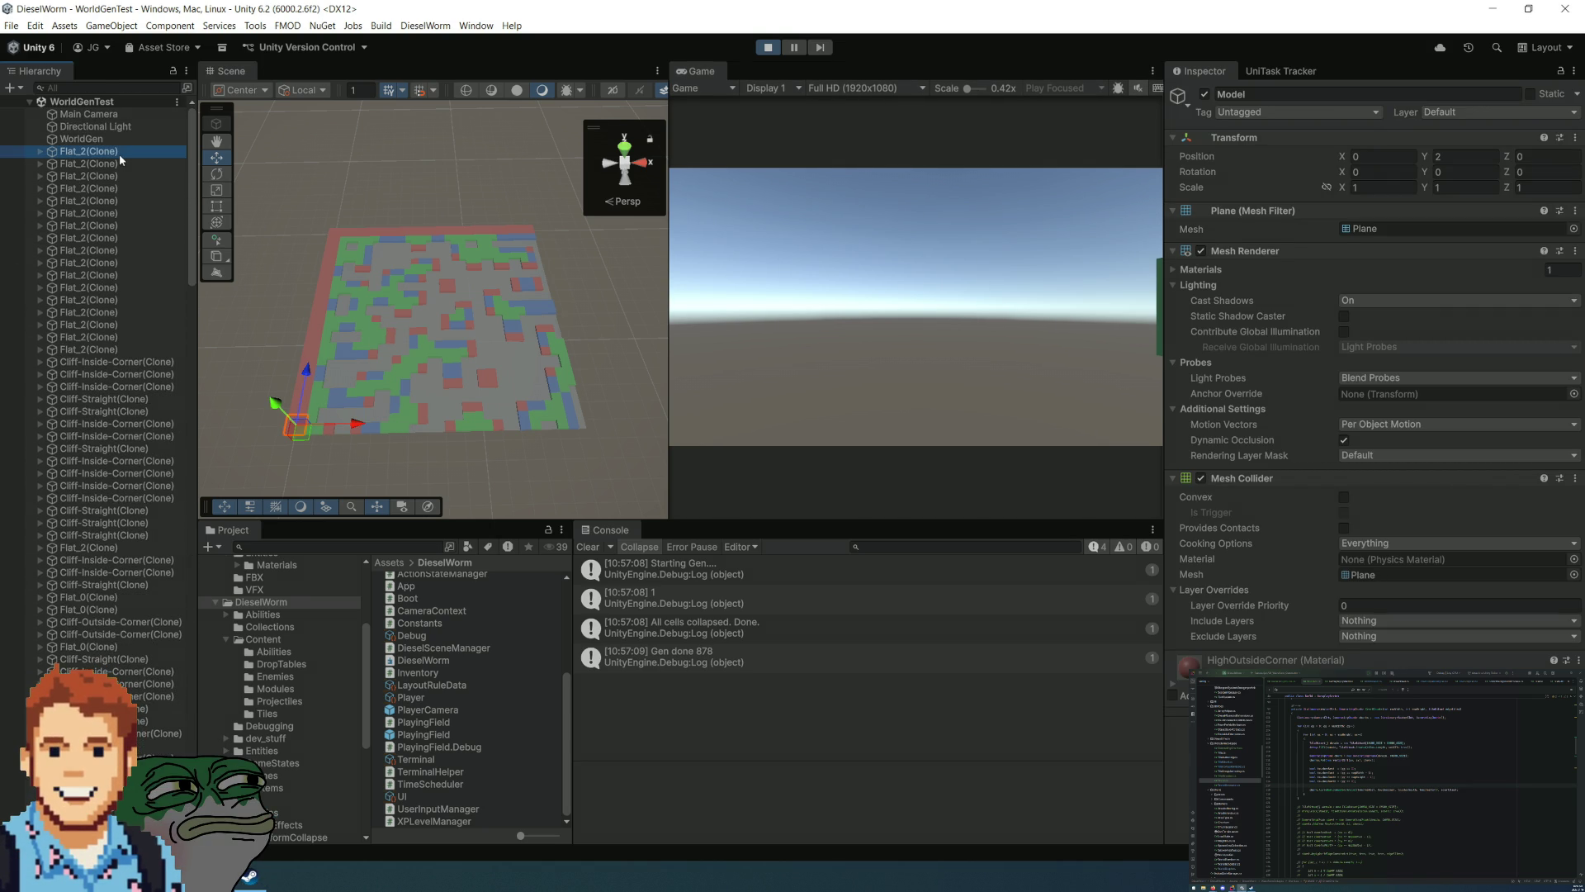
pyautogui.press('Down')
pyautogui.press('Down')
pyautogui.press('Down')
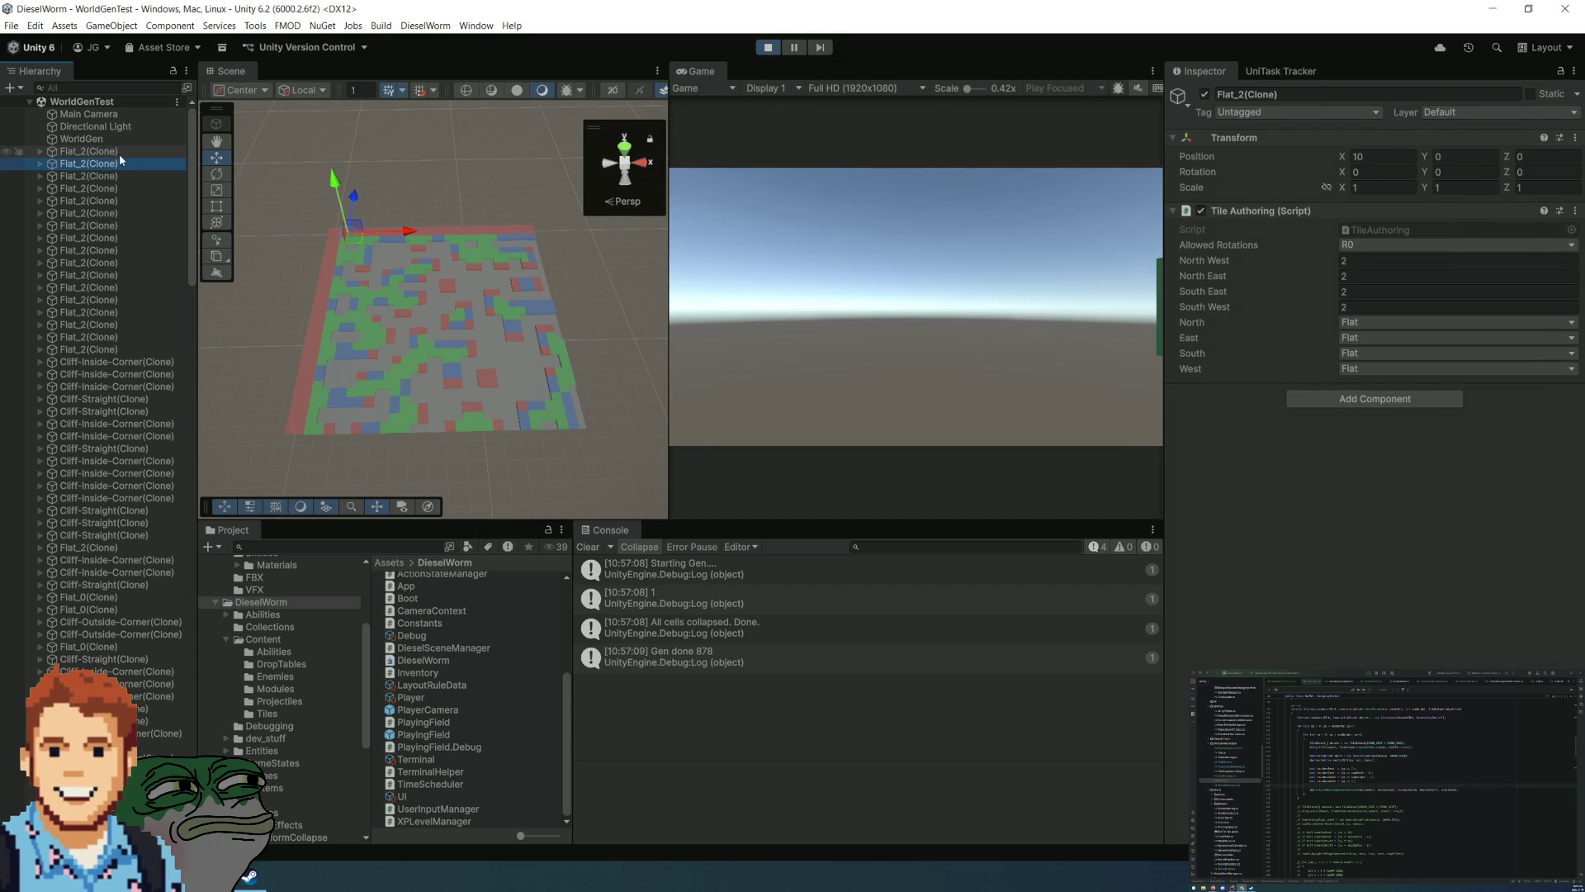
pyautogui.press('Down')
pyautogui.press('Down')
pyautogui.press('Down')
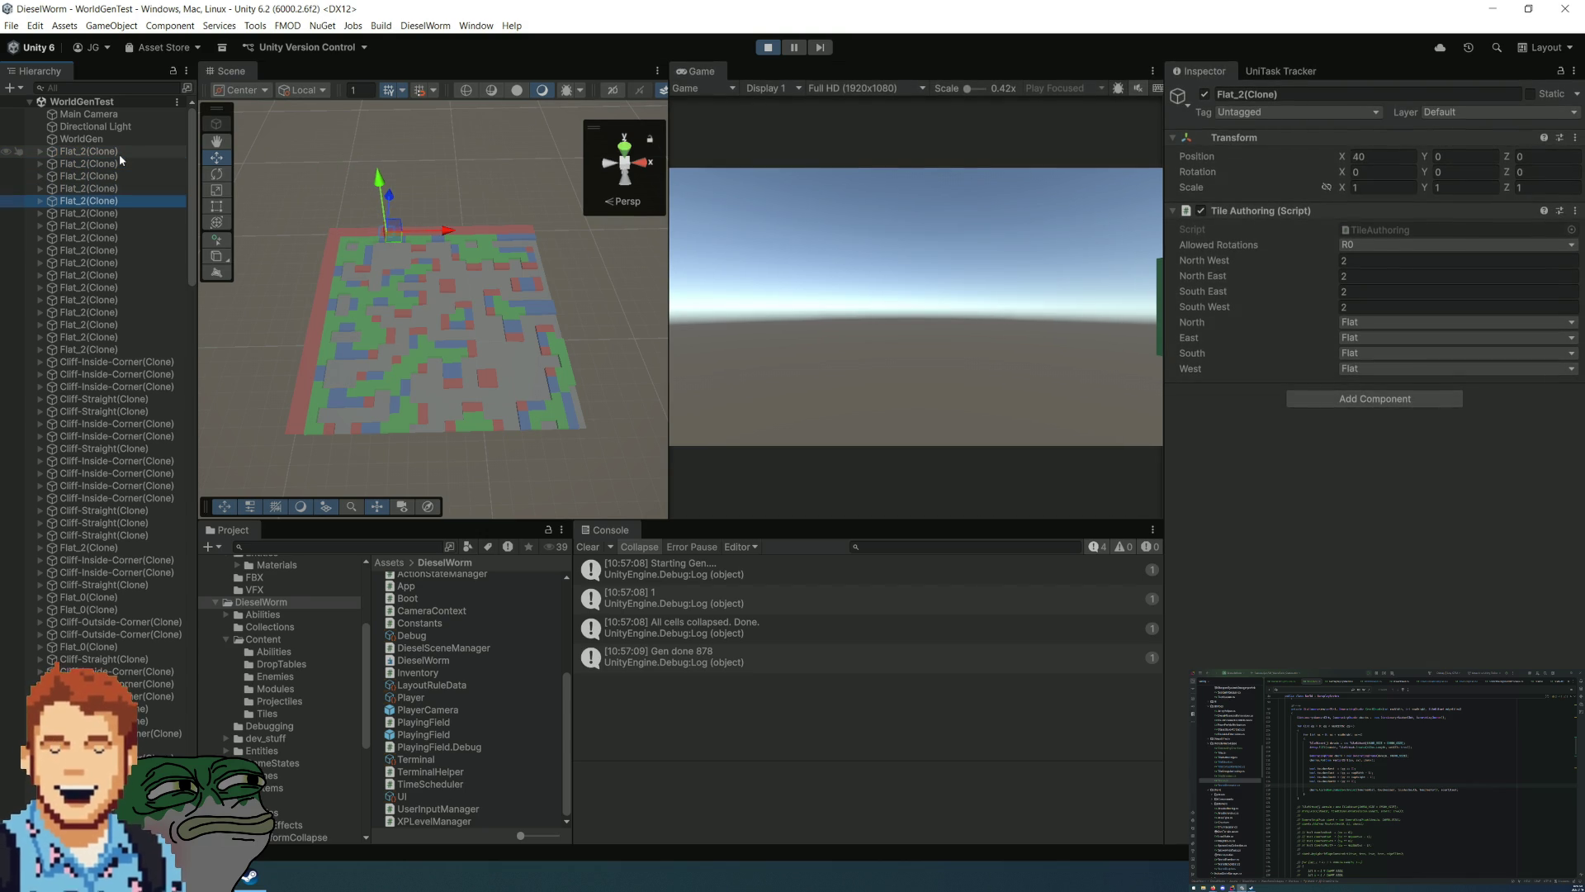
pyautogui.press('Down')
pyautogui.press('Down')
pyautogui.press('Down')
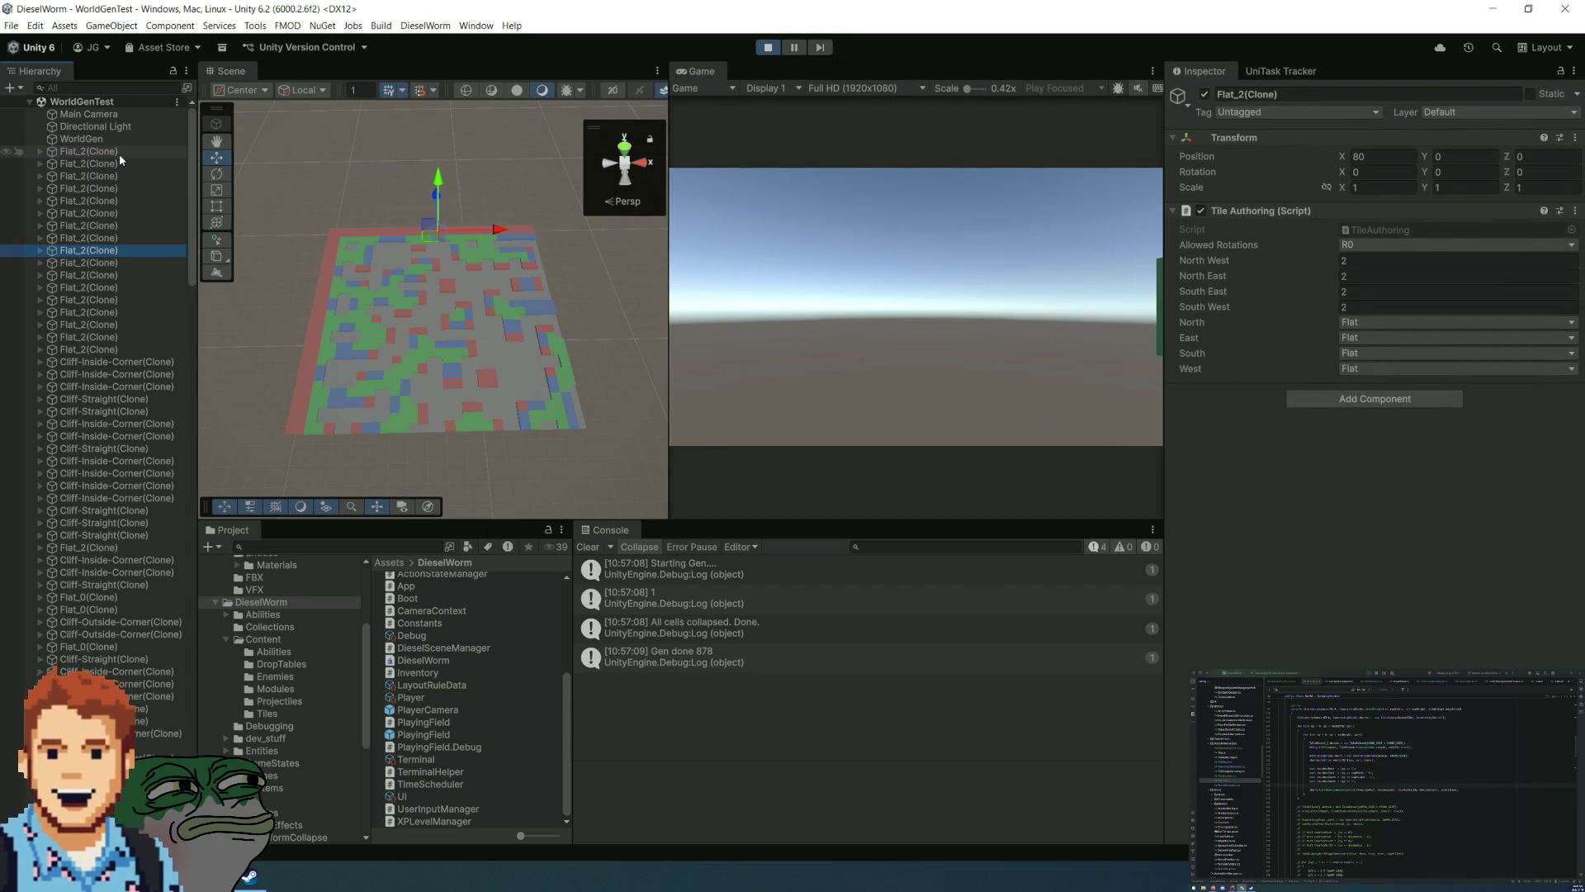
pyautogui.press('Down')
pyautogui.press('Down')
pyautogui.press('Down')
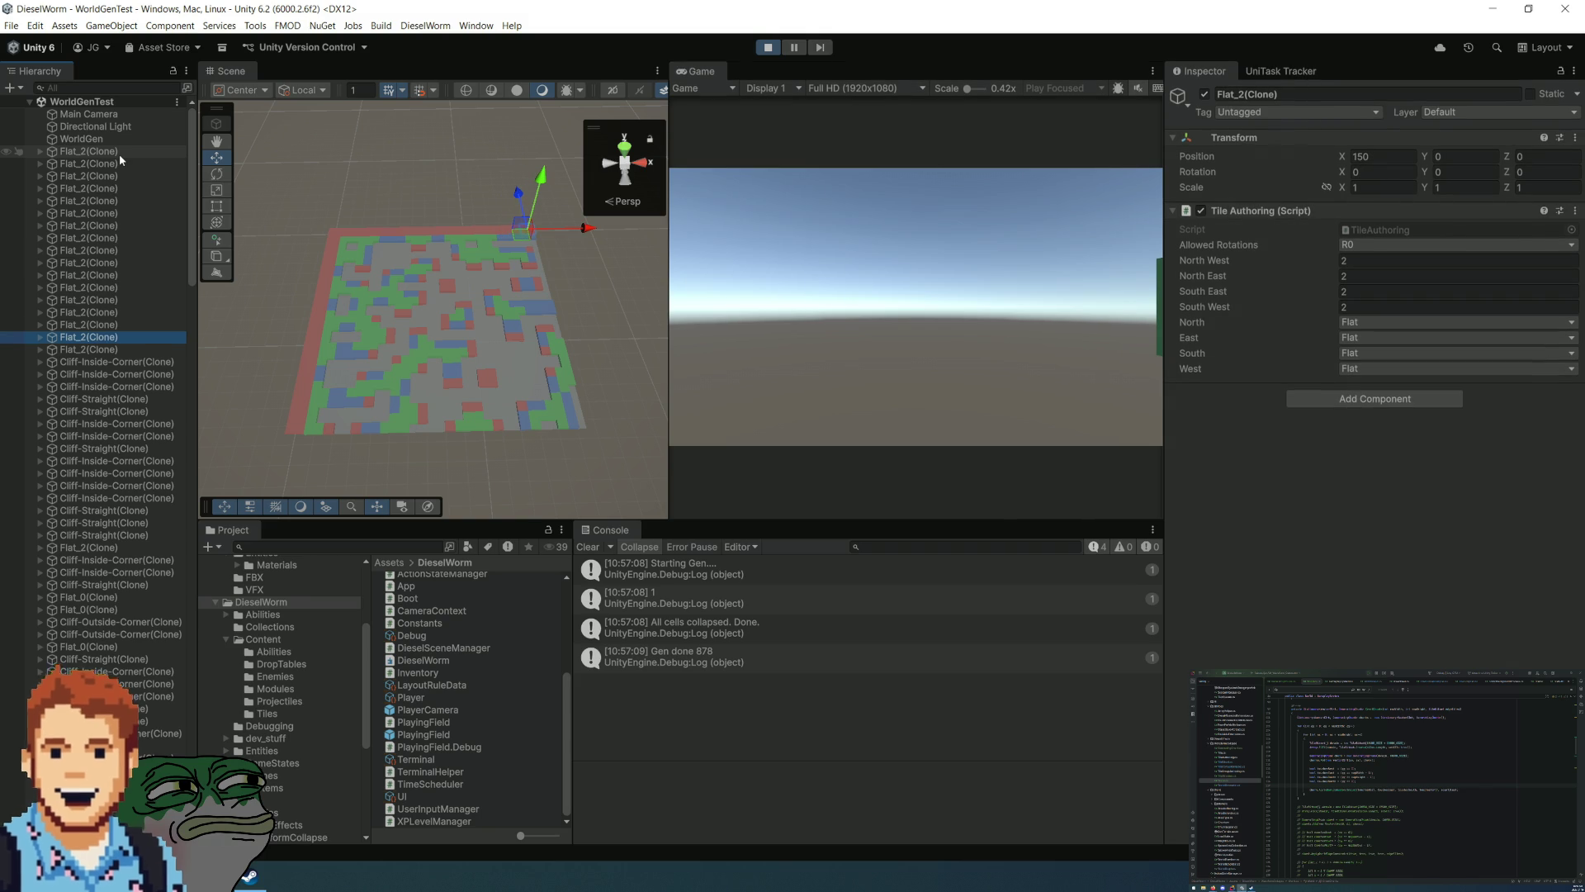
pyautogui.press('Down')
pyautogui.press('Up')
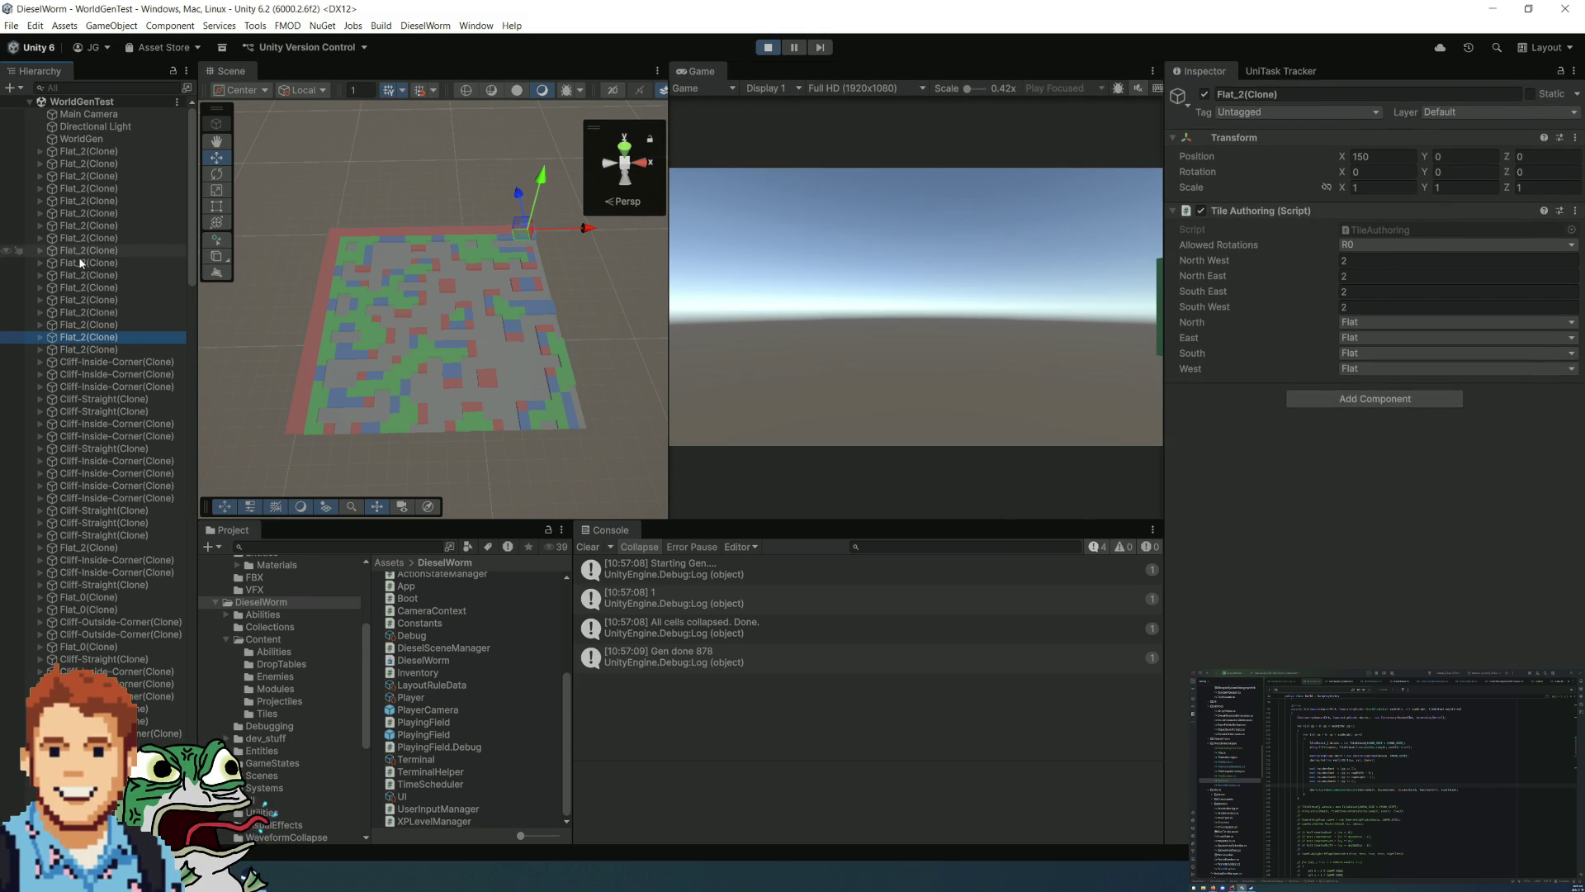
pyautogui.click(327, 187)
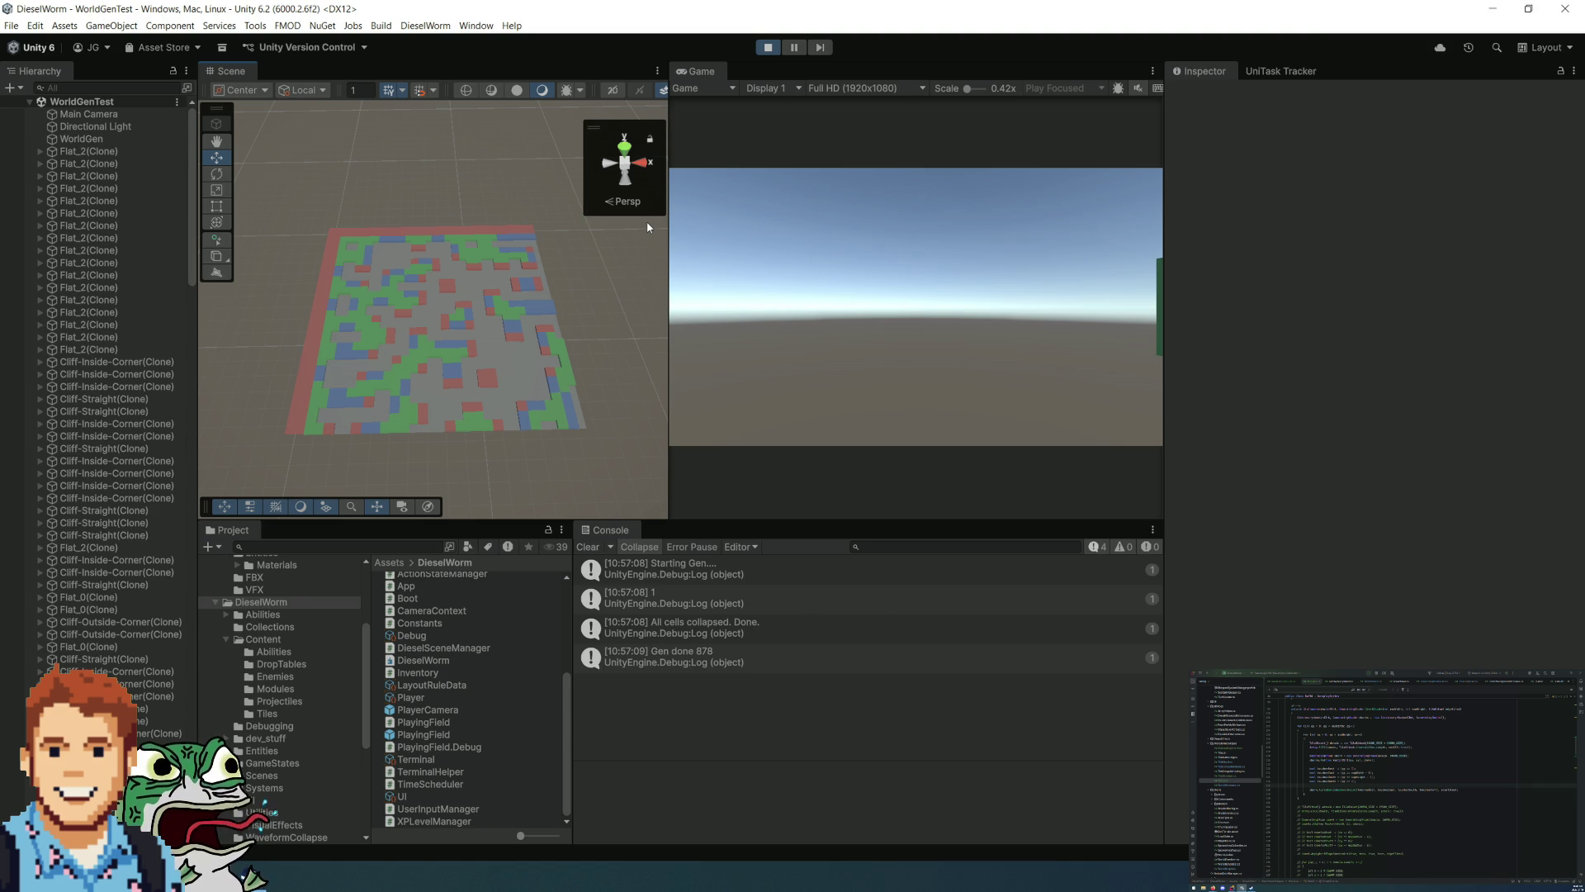
# Step: Fly the scene camera over the generated map, then stop and restart play mode
pyautogui.moveTo(421, 260)
pyautogui.mouseDown()
pyautogui.moveTo(418, 311)
pyautogui.moveTo(406, 297)
pyautogui.moveTo(495, 150)
pyautogui.moveTo(782, 190)
pyautogui.moveTo(696, 240)
pyautogui.moveTo(400, 97)
pyautogui.mouseUp()
pyautogui.moveTo(382, 276)
pyautogui.mouseDown()
pyautogui.moveTo(365, 283)
pyautogui.moveTo(425, 184)
pyautogui.moveTo(394, 169)
pyautogui.moveTo(404, 373)
pyautogui.moveTo(424, 265)
pyautogui.moveTo(470, 398)
pyautogui.mouseUp()
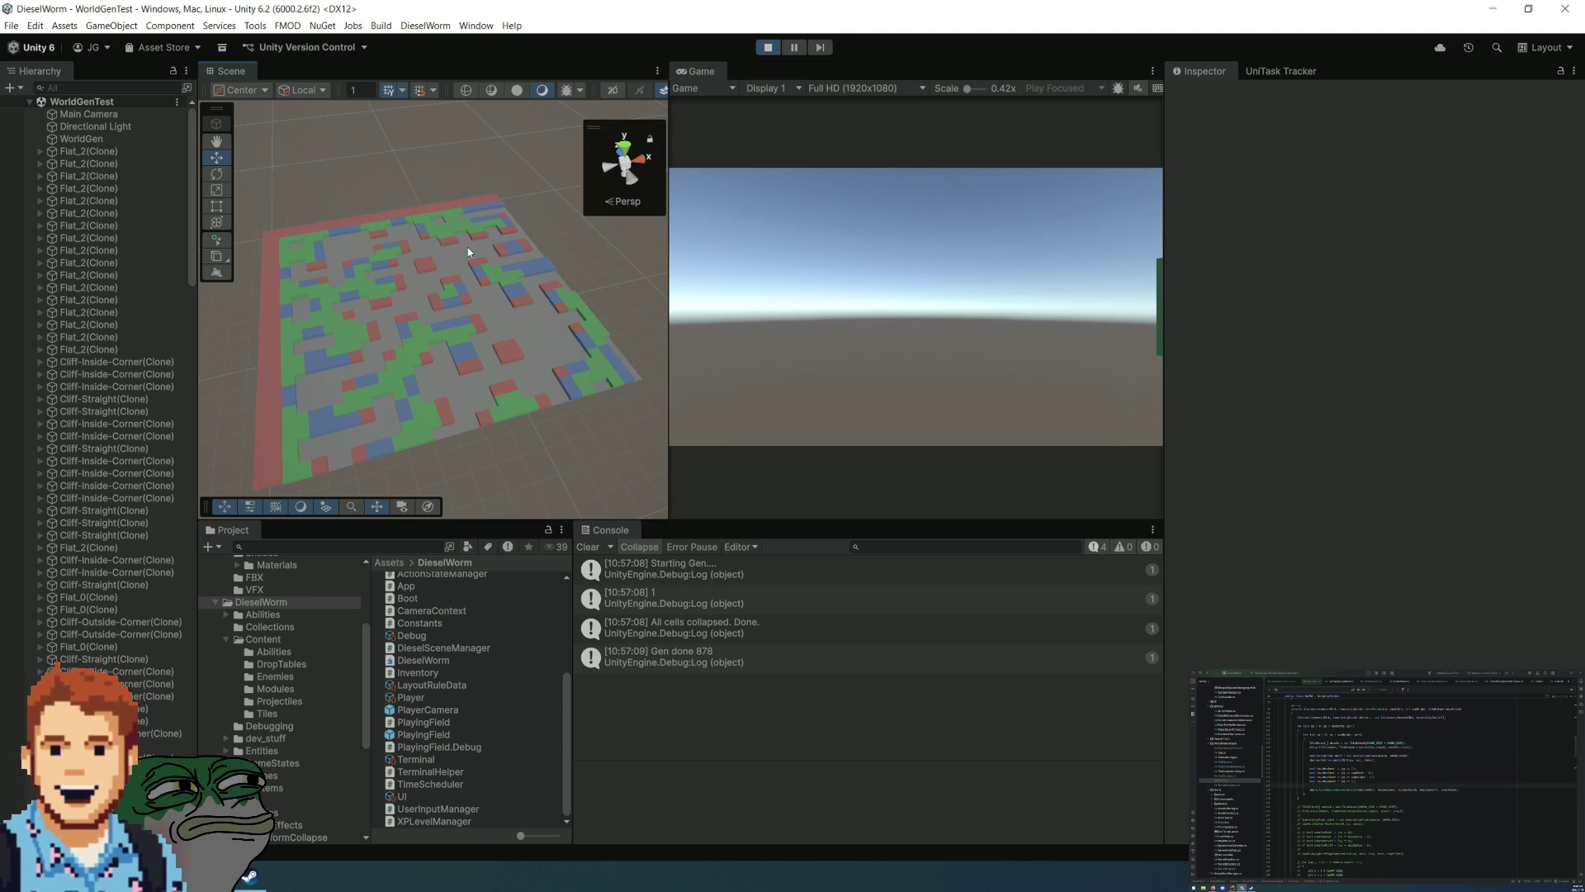
pyautogui.click(762, 53)
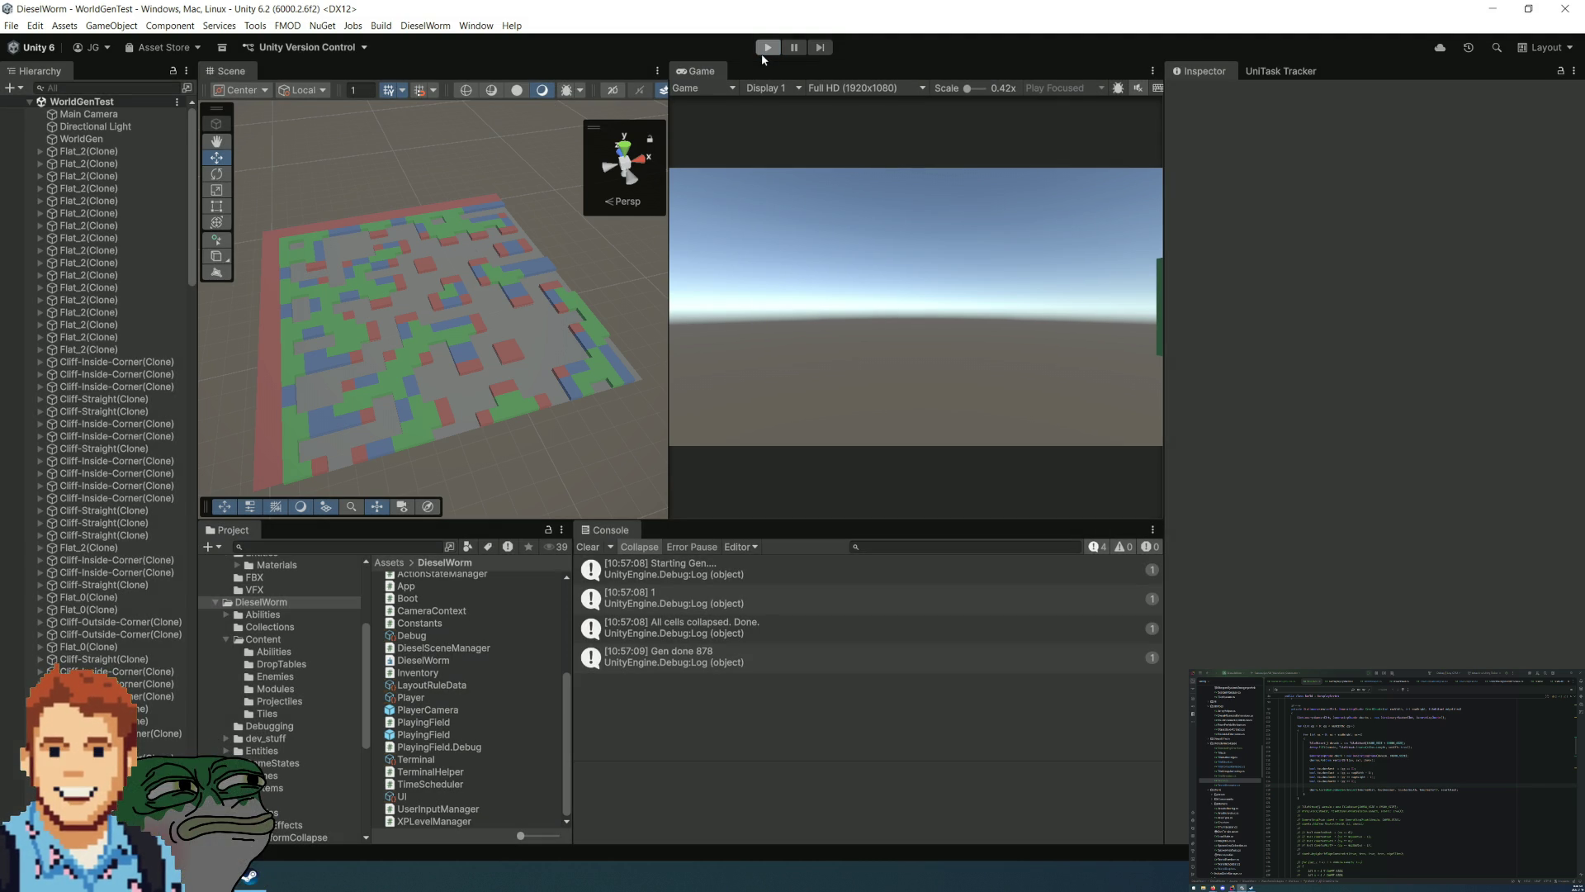
pyautogui.click(761, 53)
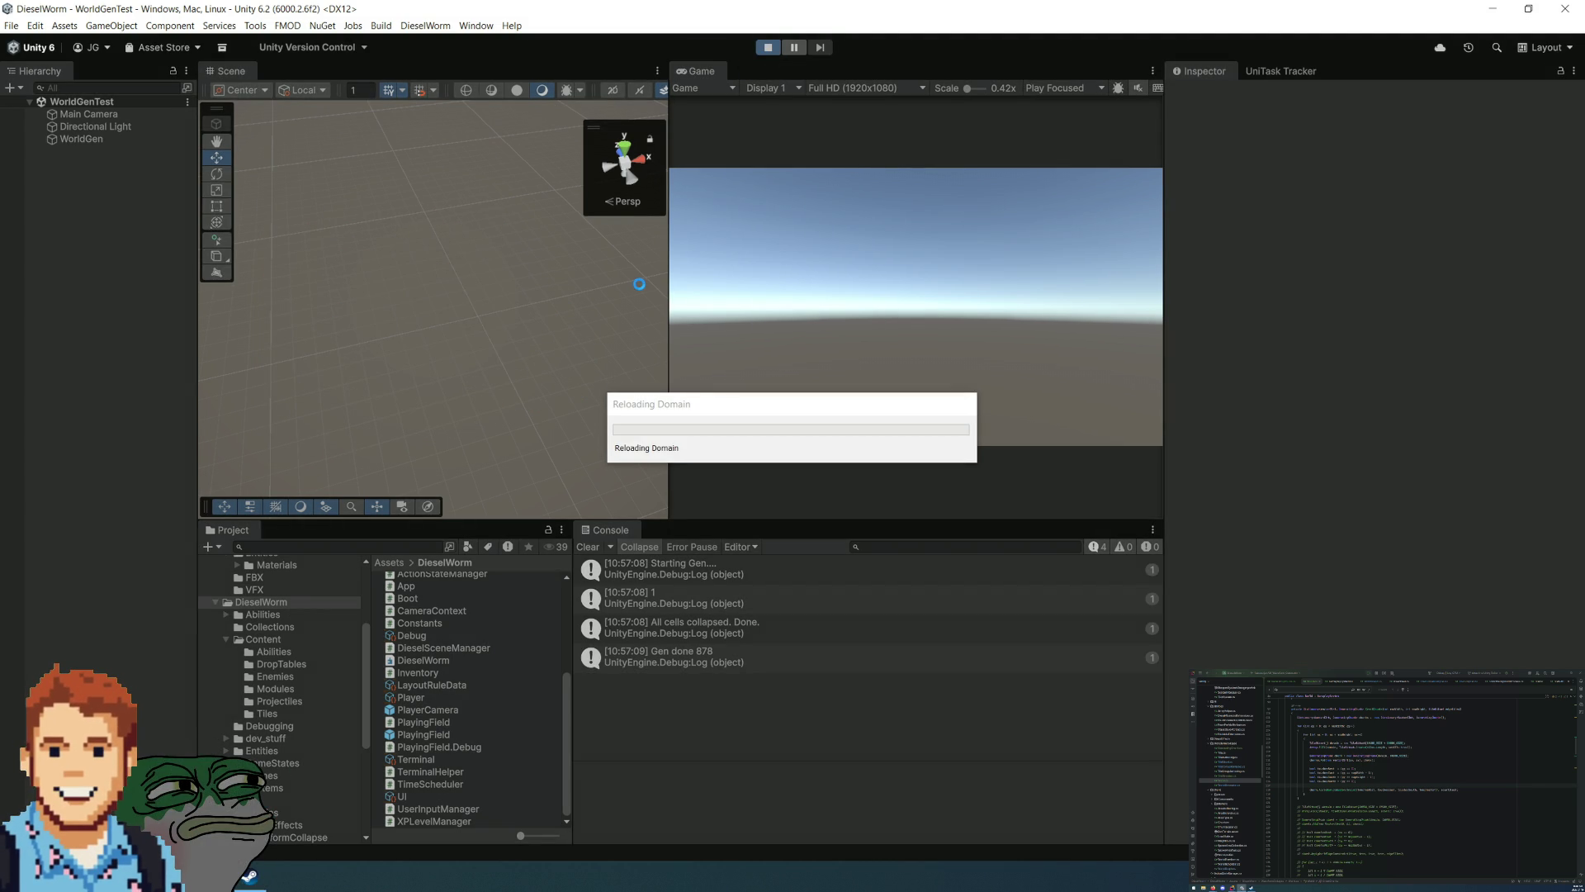